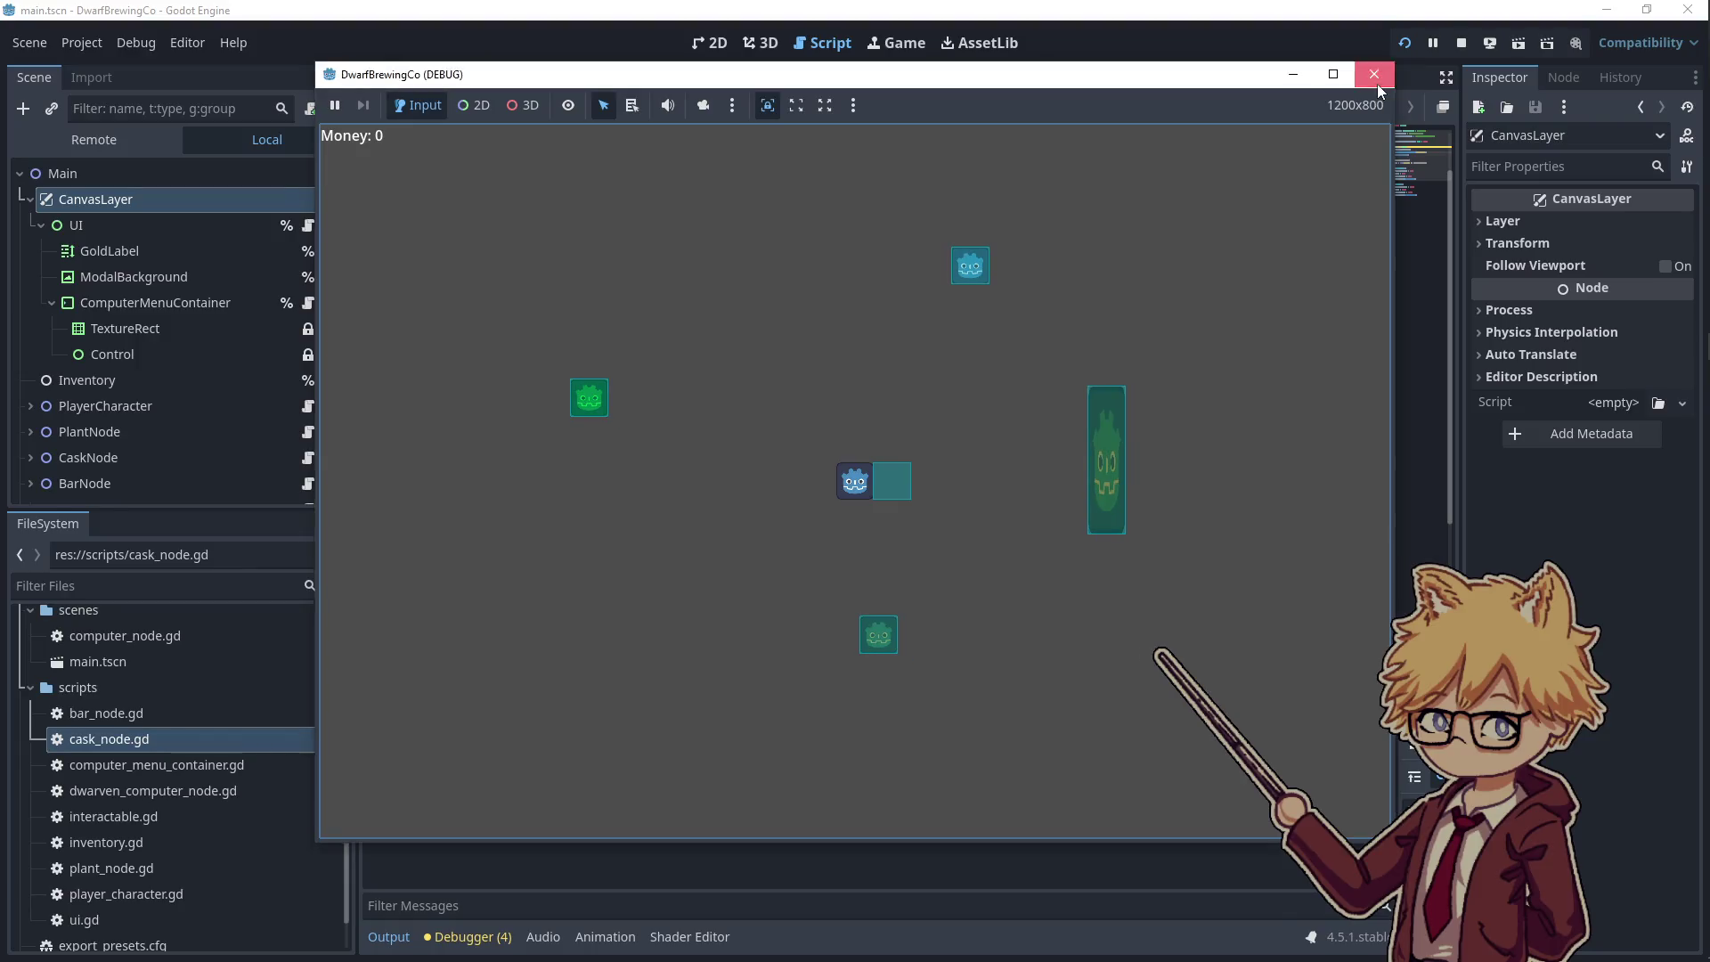
# - Close the DwarfBrewingCo debug game and bring the itch.io browser window forward, maximized
pyautogui.click(1375, 79)
pyautogui.hotkey('alt', 'Tab')
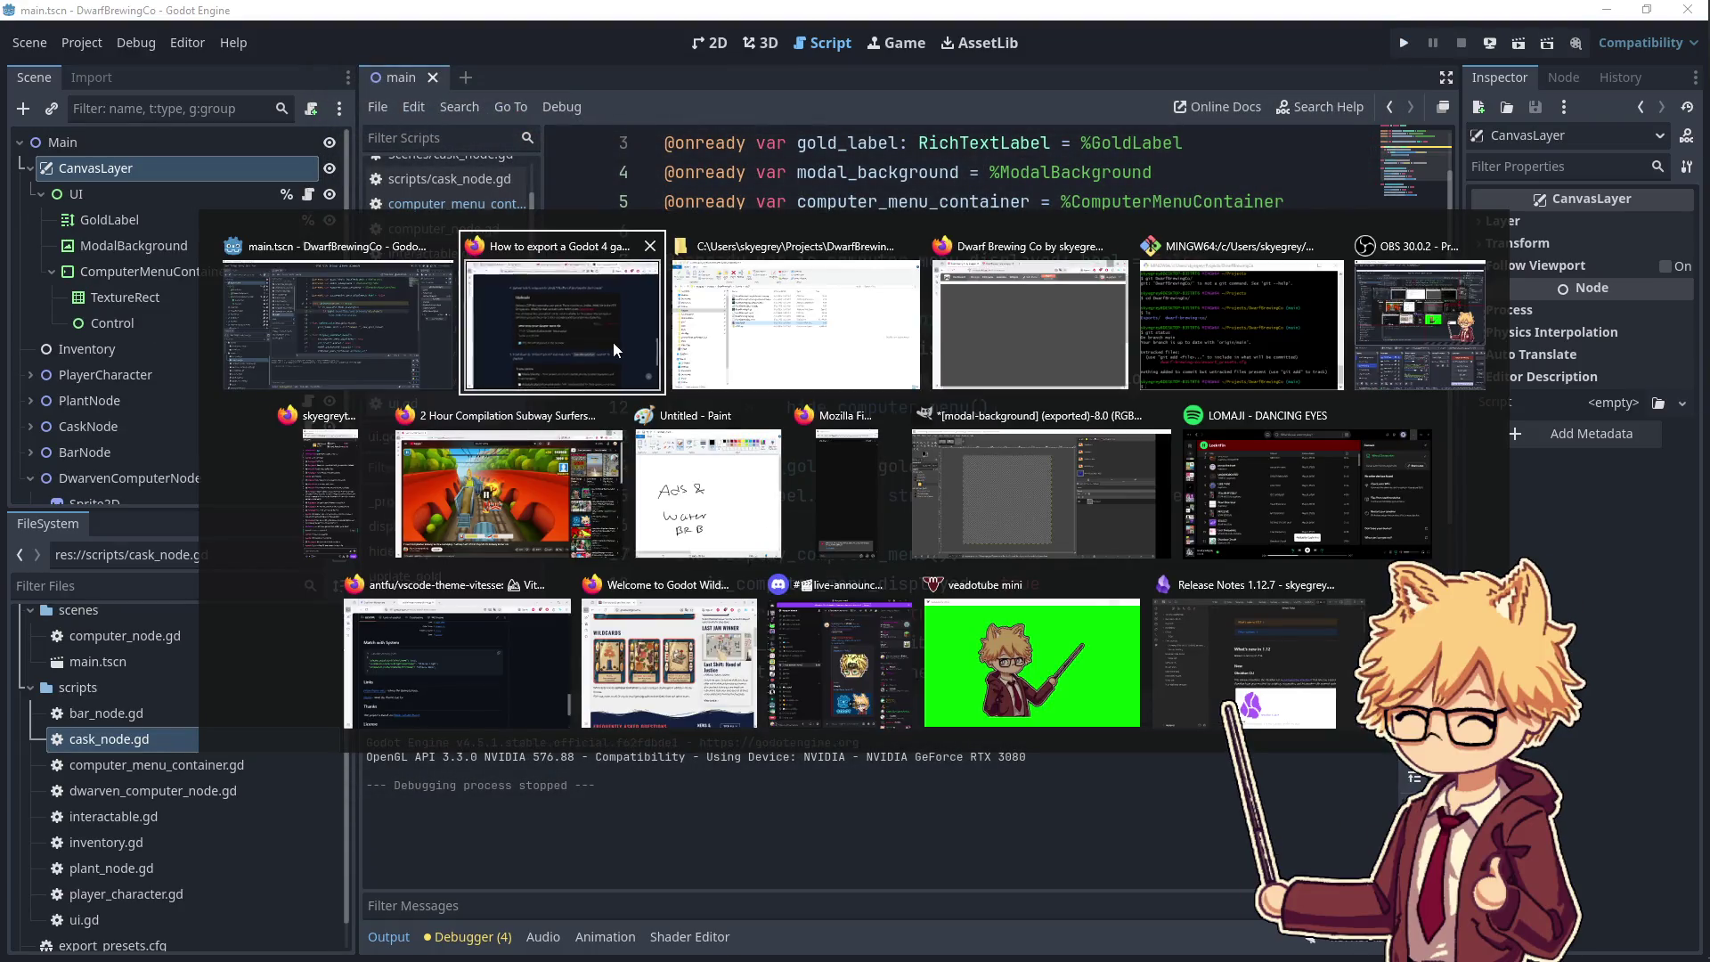
pyautogui.click(613, 342)
pyautogui.hotkey('alt', 'Tab')
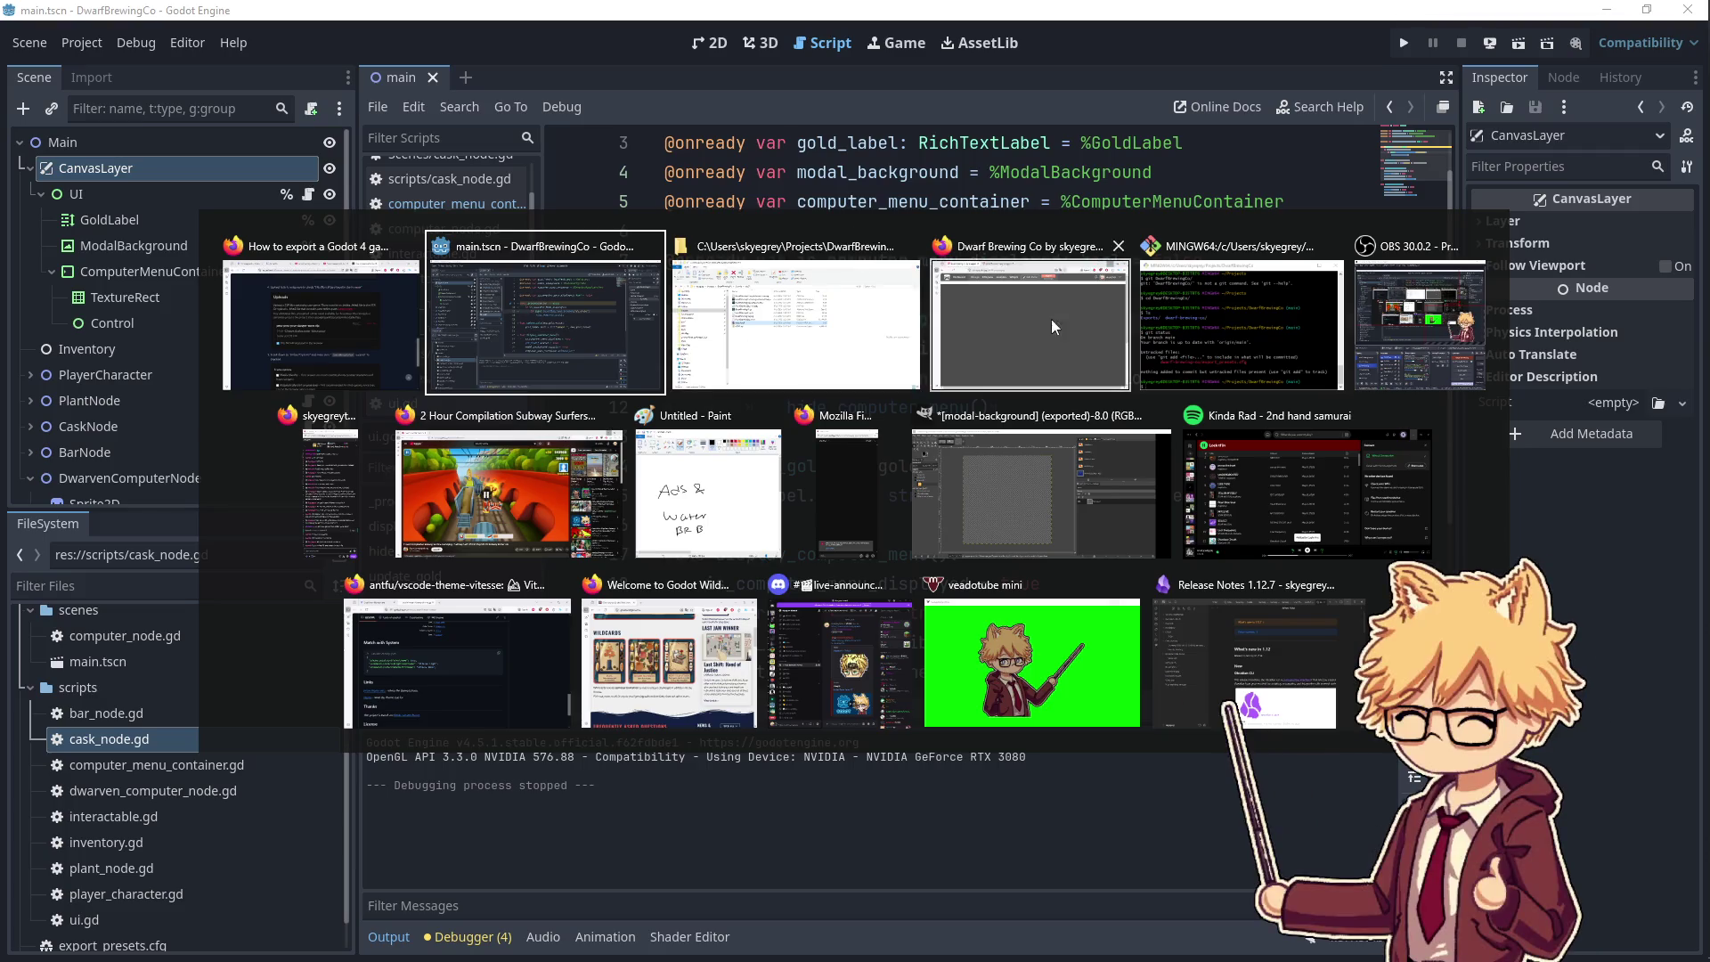
pyautogui.click(1050, 319)
pyautogui.doubleClick(718, 137)
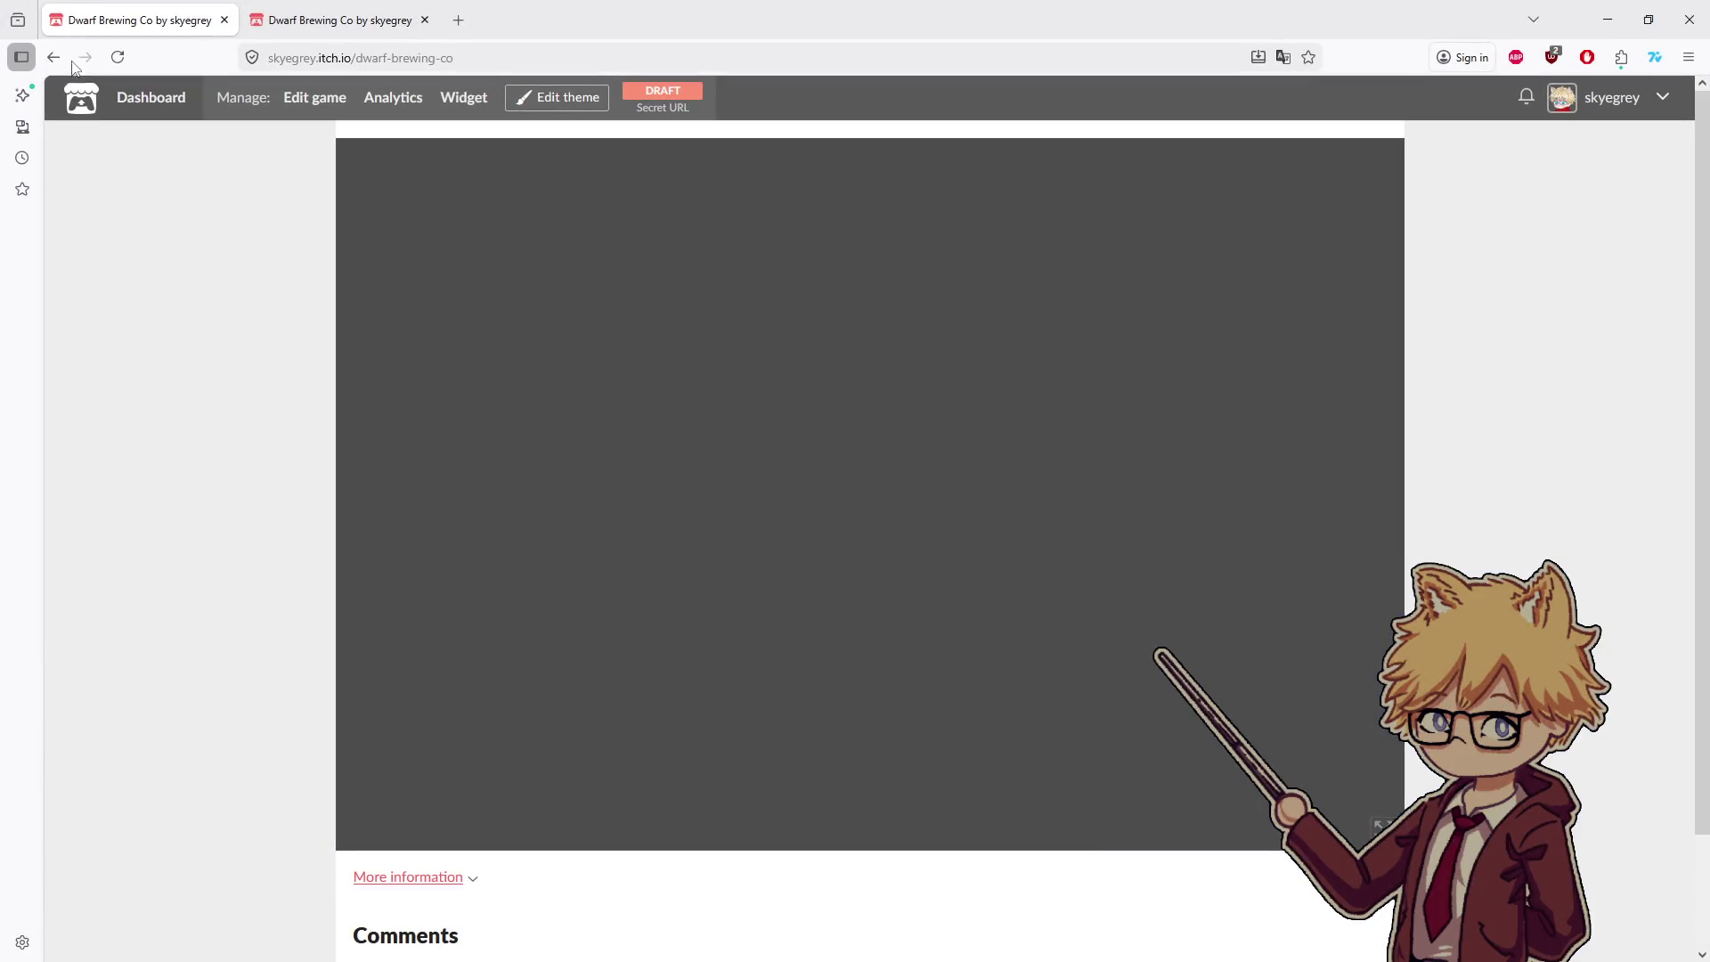
# - Reload the Dwarf Brewing Co page, run the game, and open the developer tools Console
pyautogui.click(298, 25)
pyautogui.press('F5')
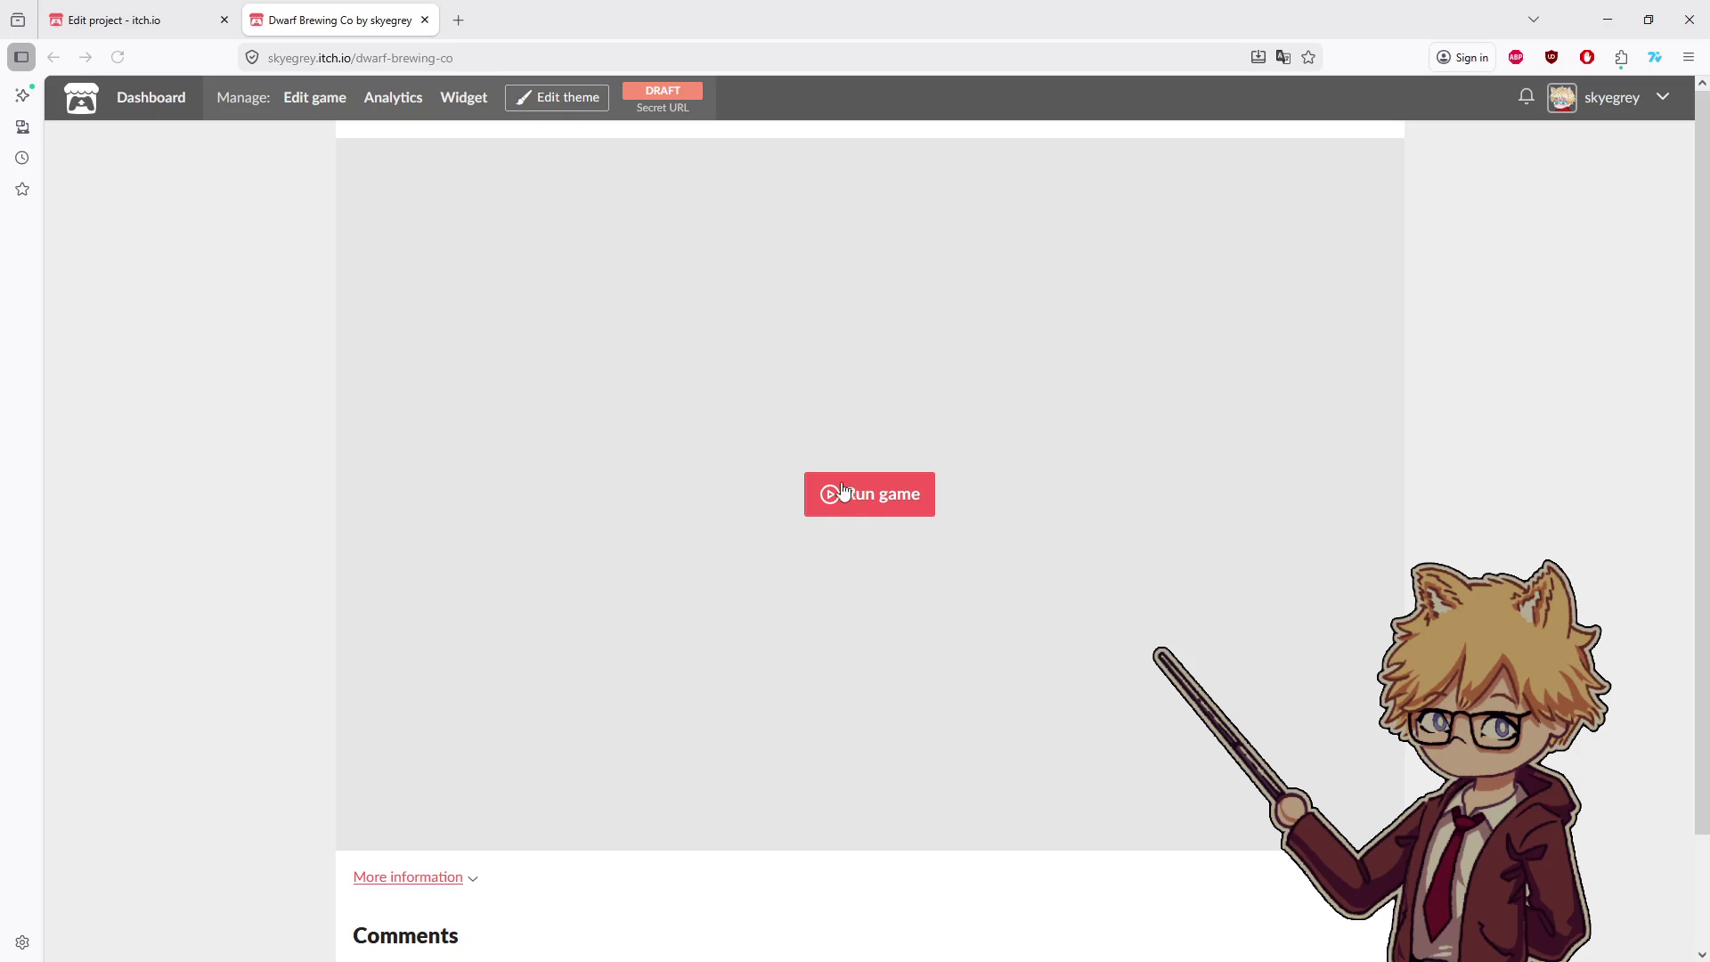
pyautogui.click(847, 494)
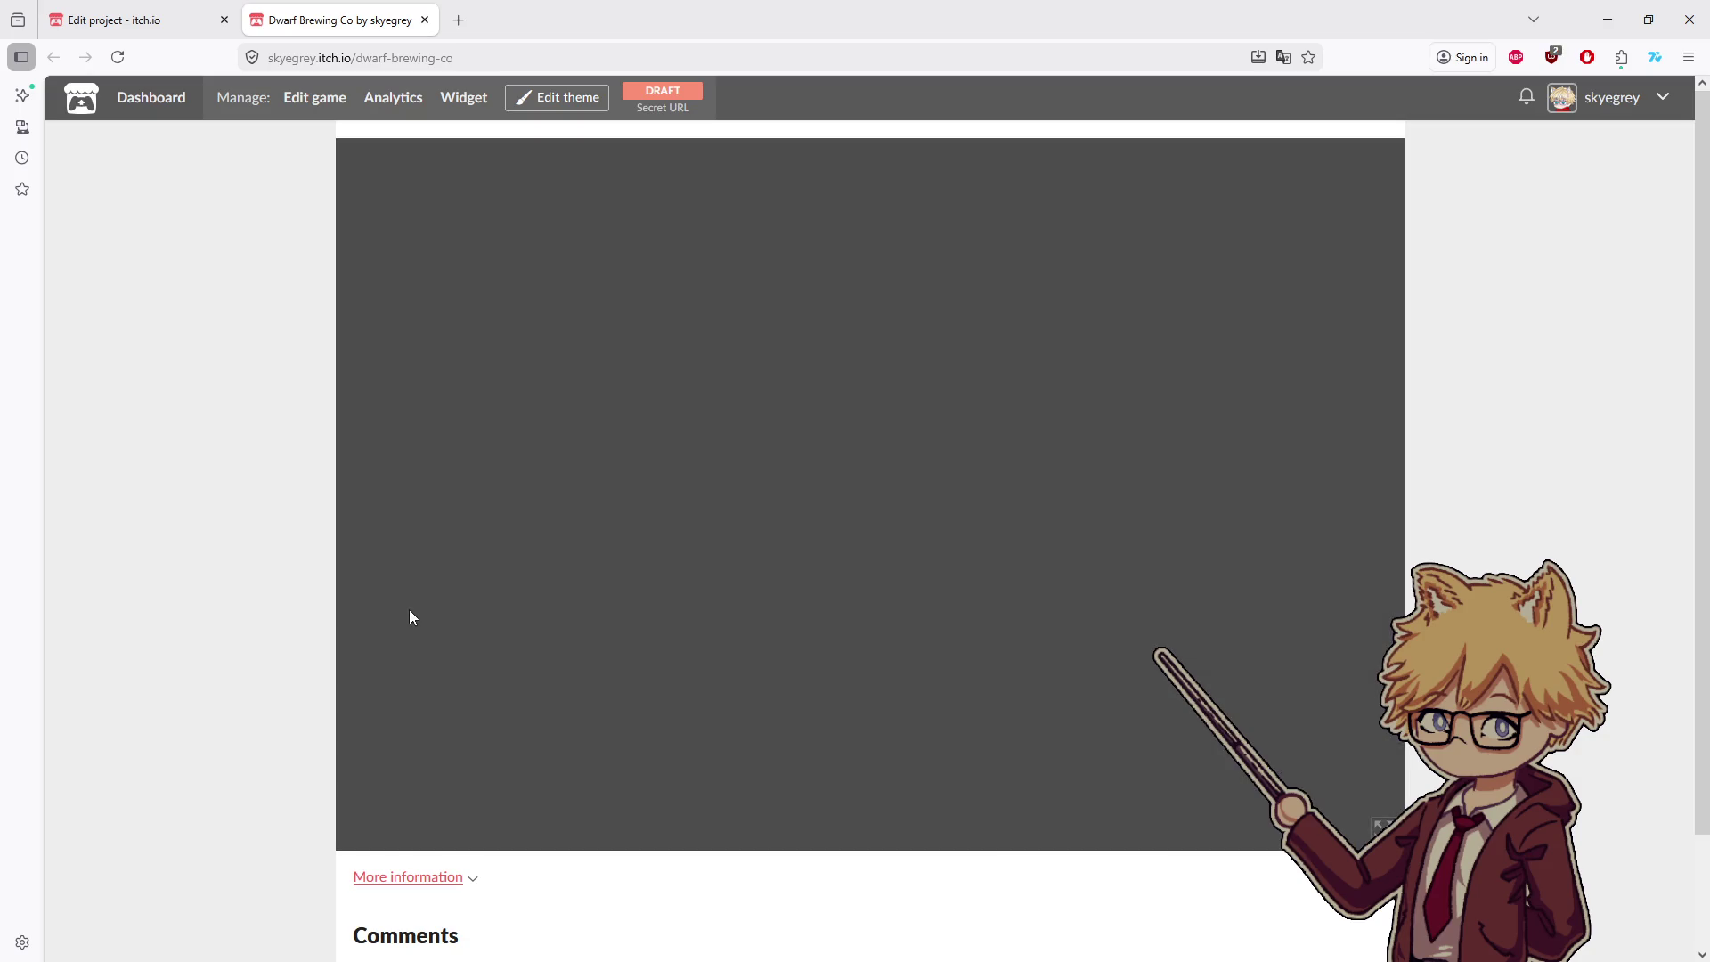
pyautogui.rightClick(222, 623)
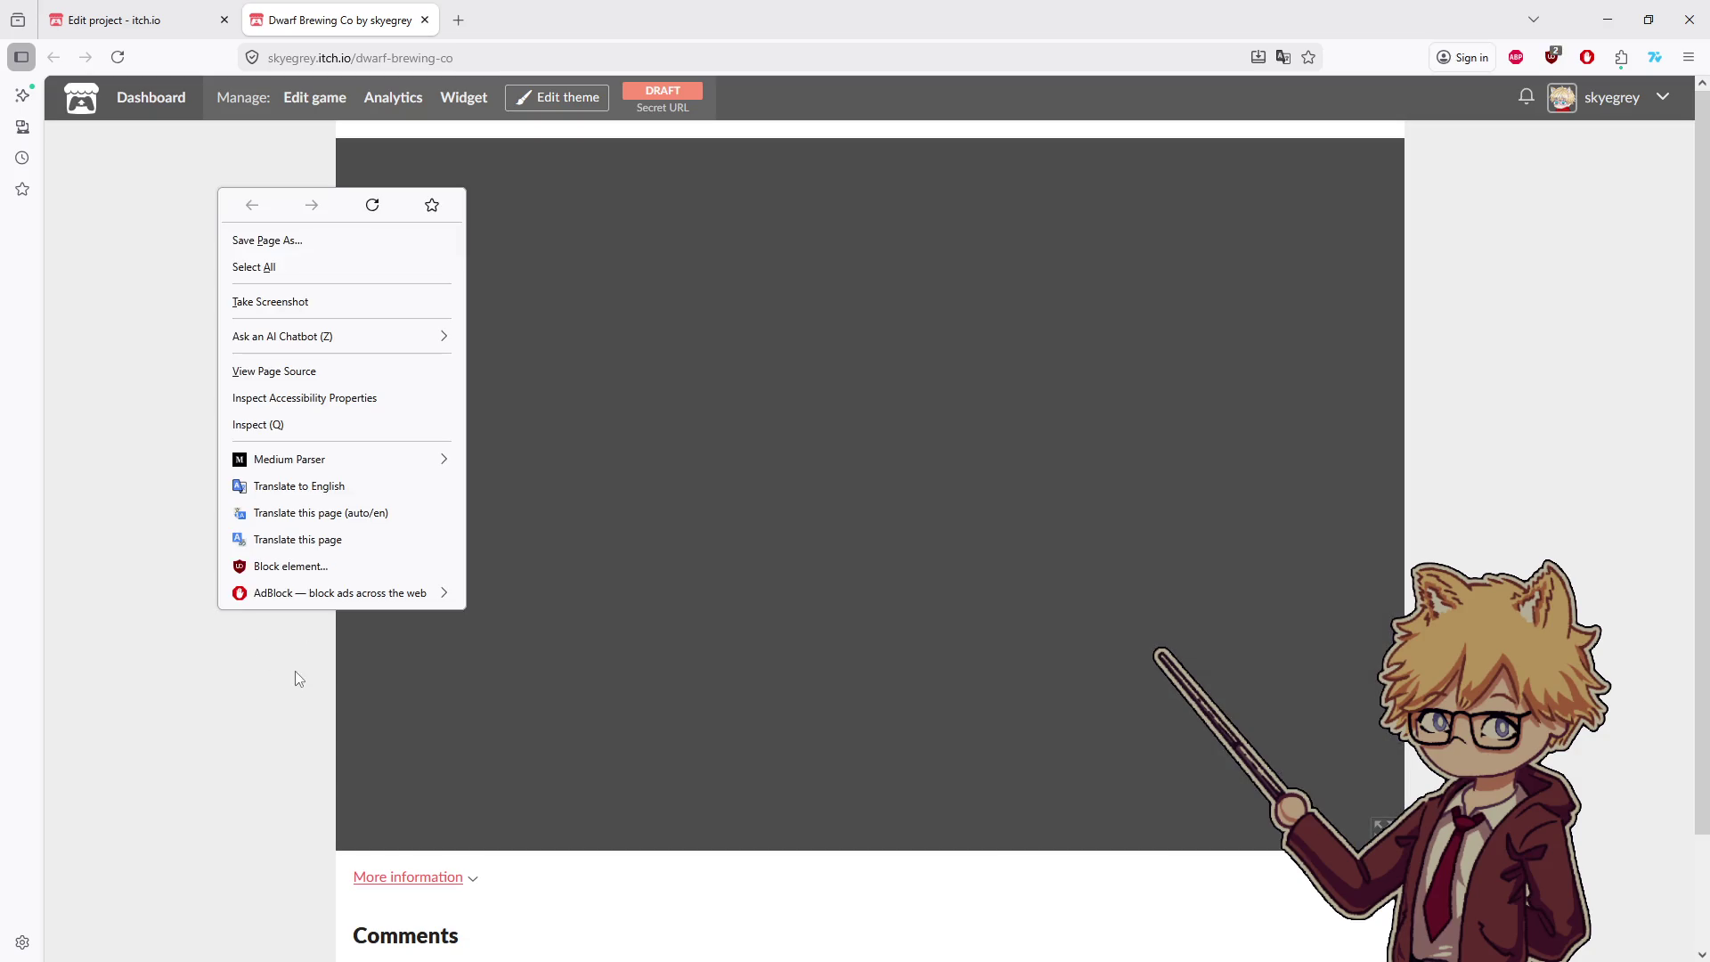
pyautogui.click(277, 420)
pyautogui.click(187, 619)
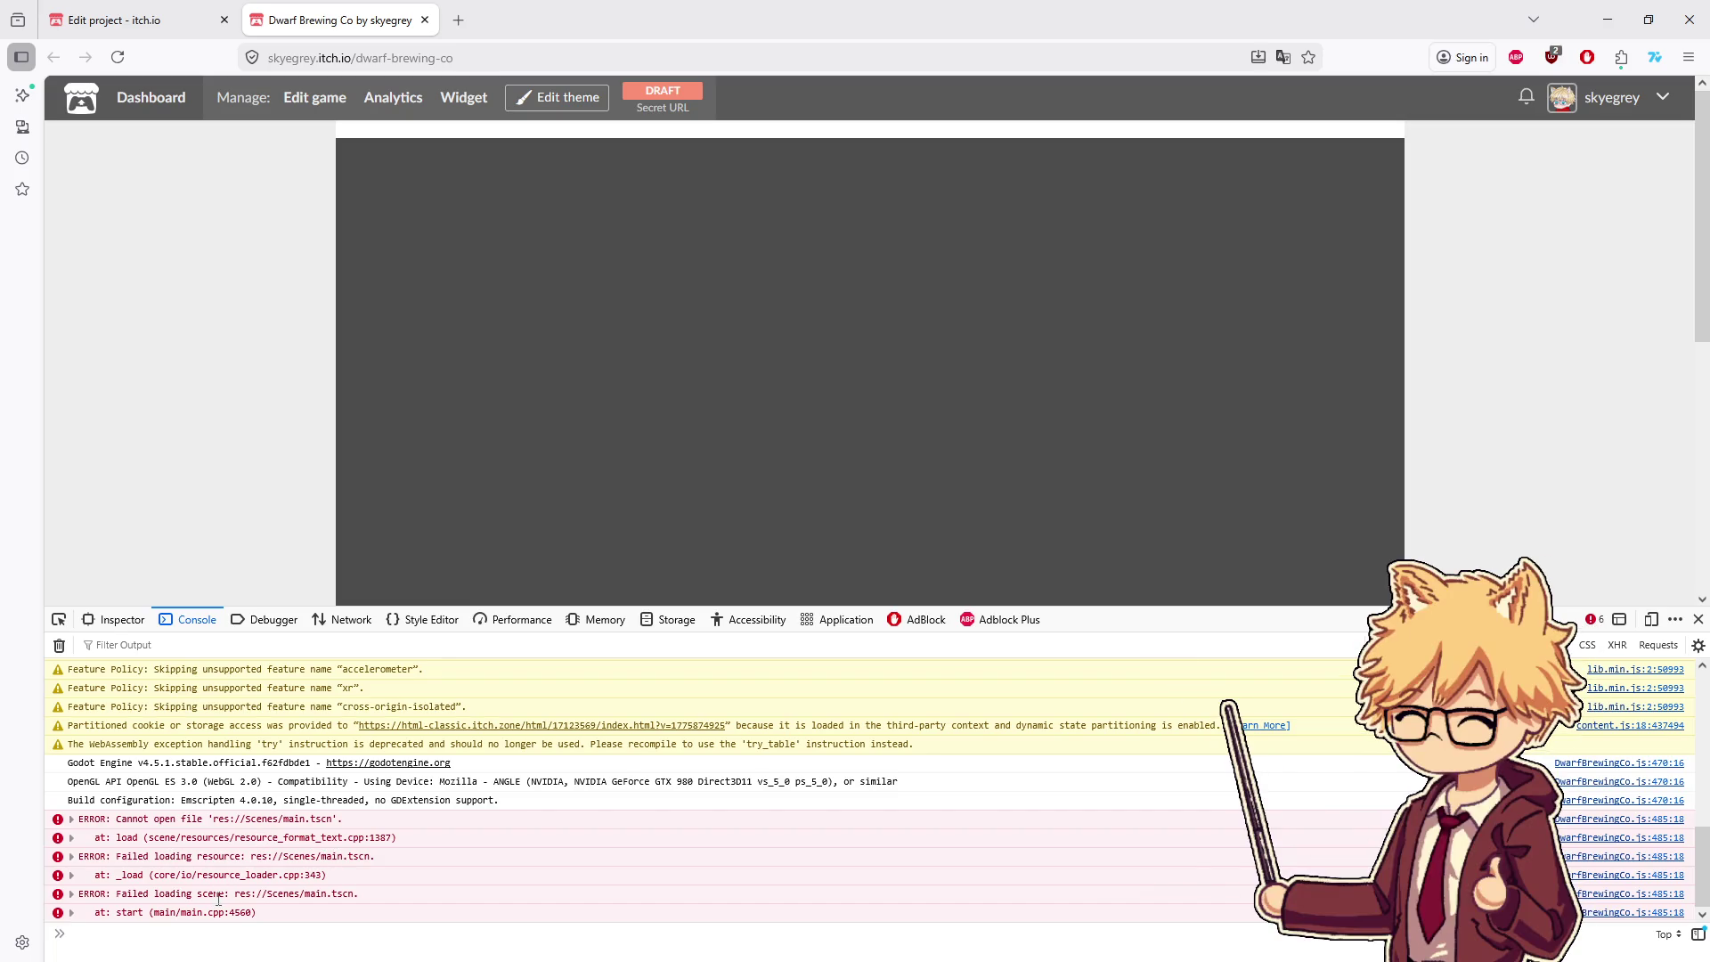
# - Expand the Failed loading scene error and its stack trace into DwarfBrewingCo.js
pyautogui.click(267, 893)
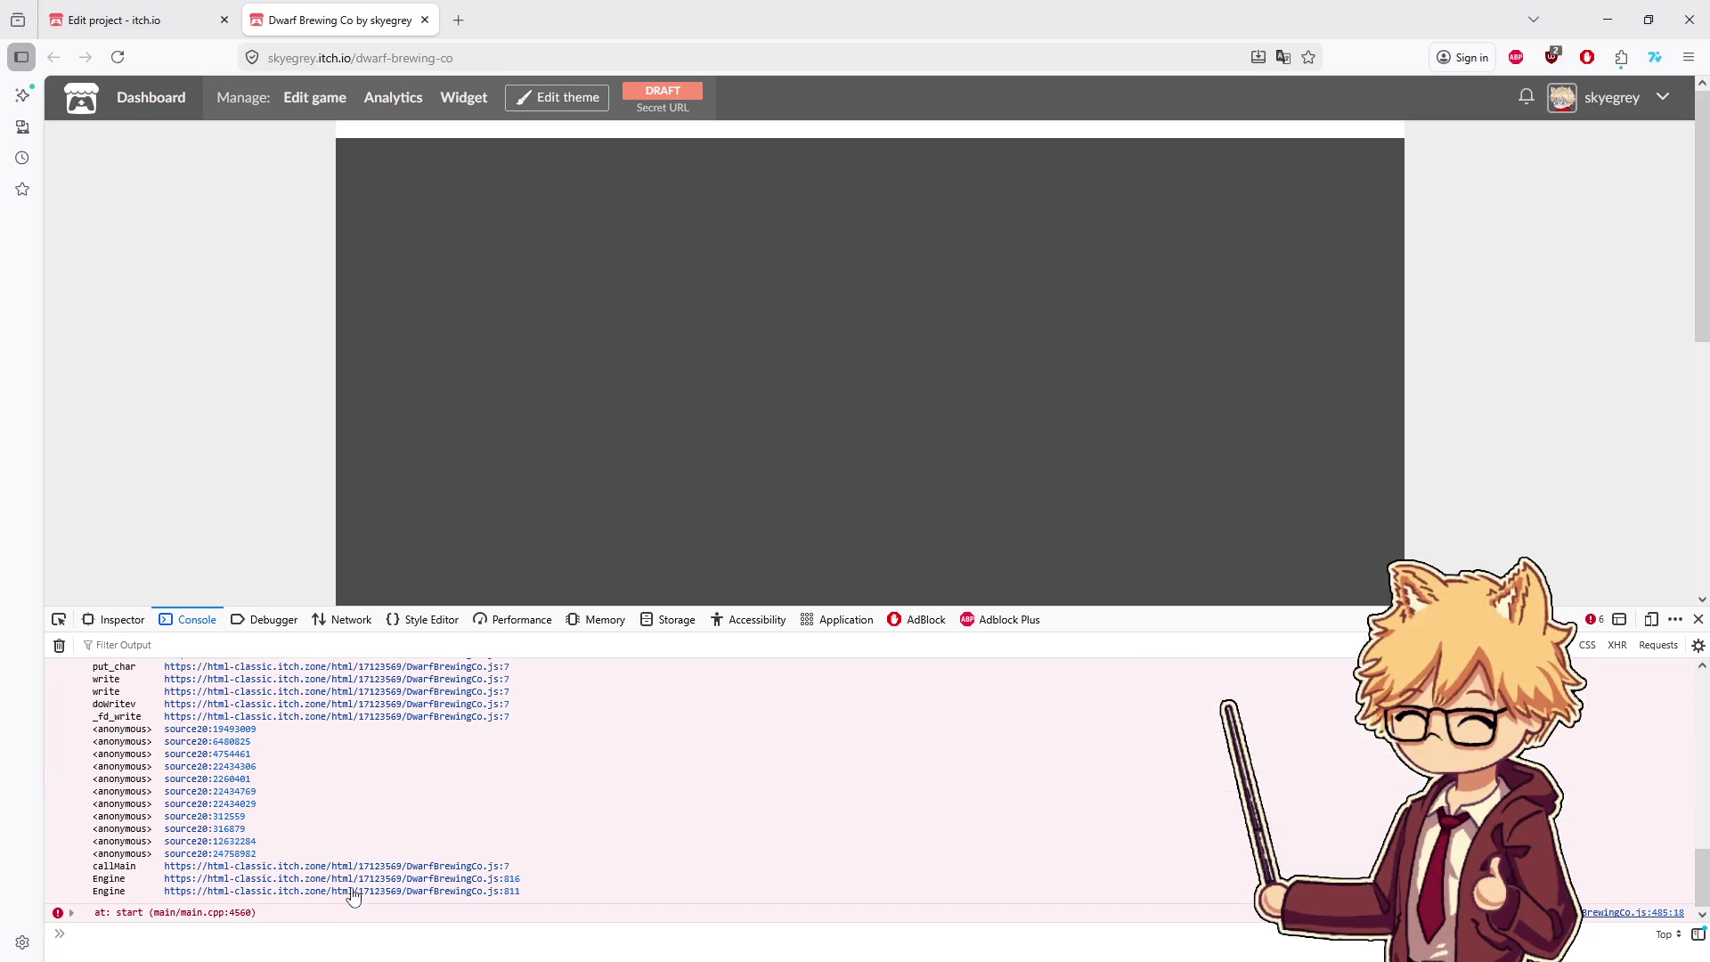
pyautogui.scroll(3, 316, 871)
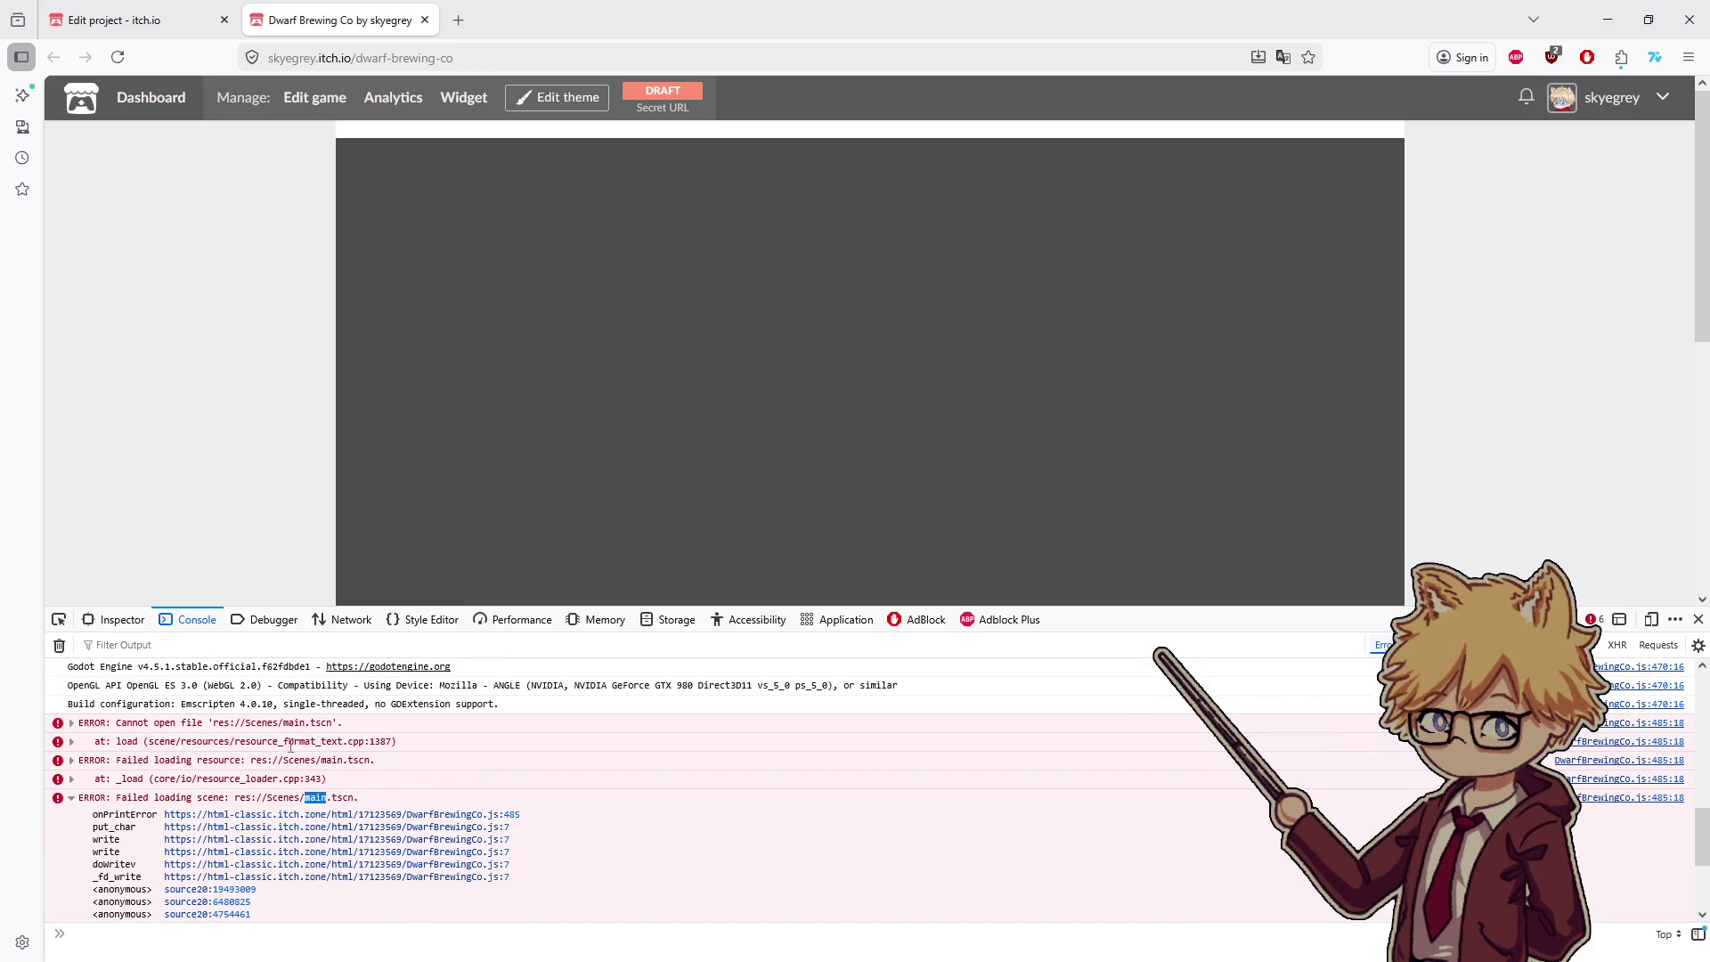
pyautogui.click(290, 746)
pyautogui.scroll(-2, 321, 748)
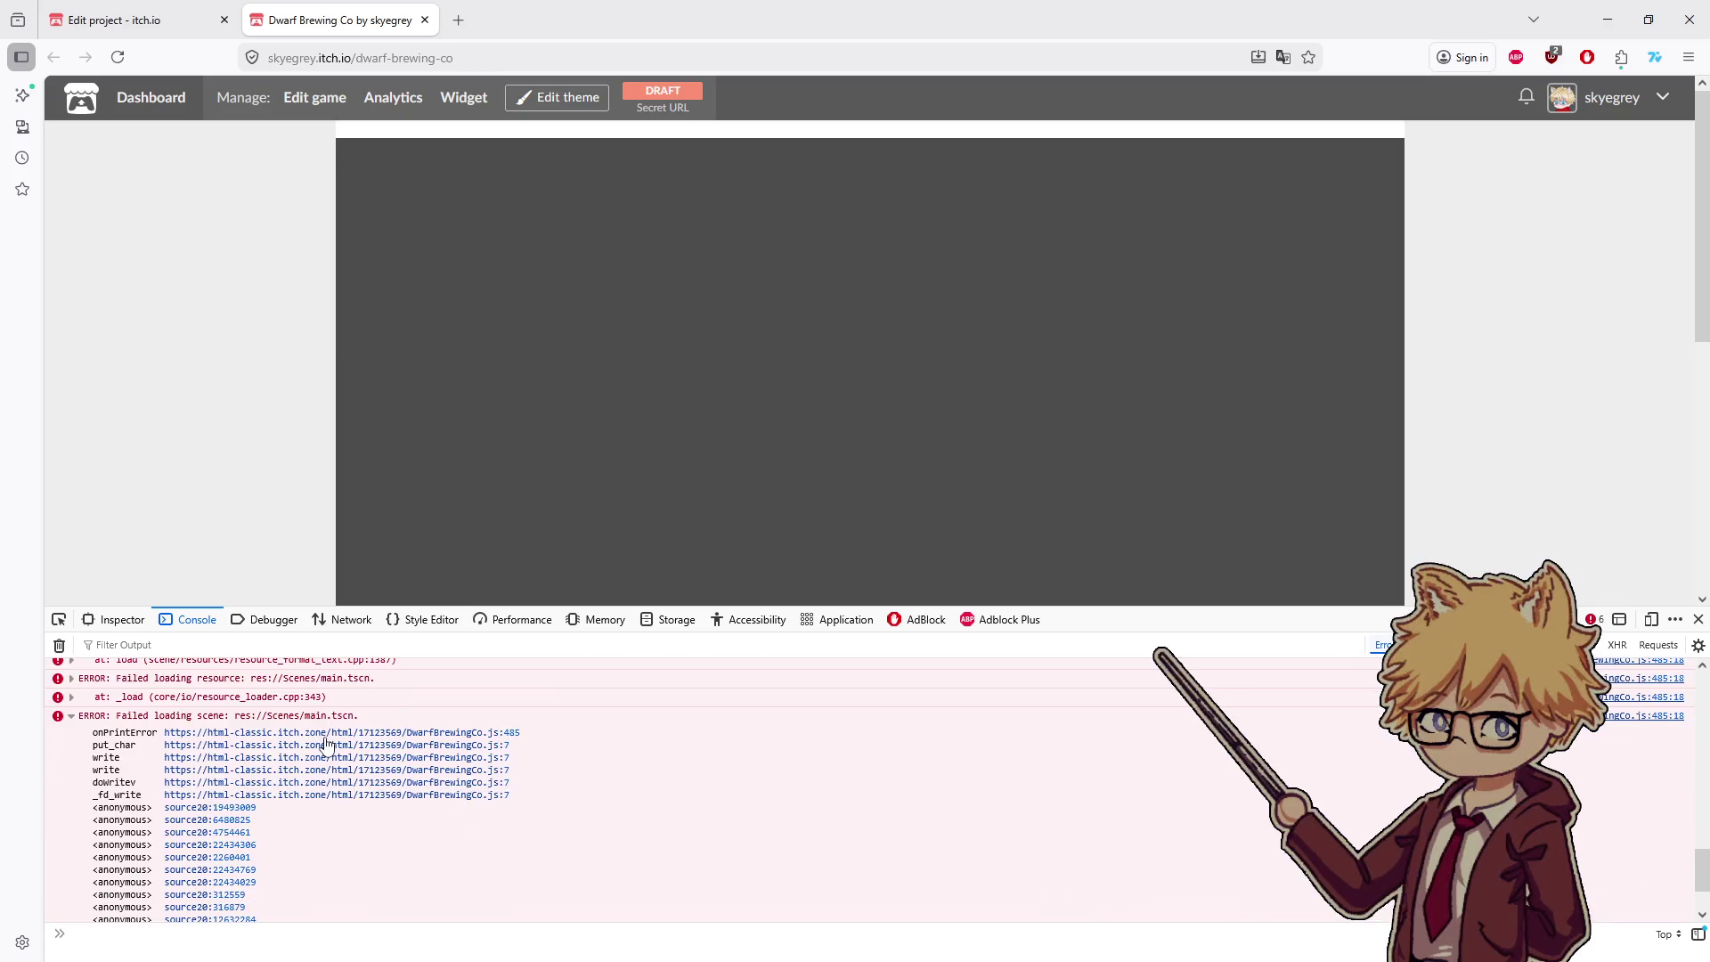
pyautogui.scroll(2, 320, 744)
pyautogui.click(269, 746)
pyautogui.click(267, 773)
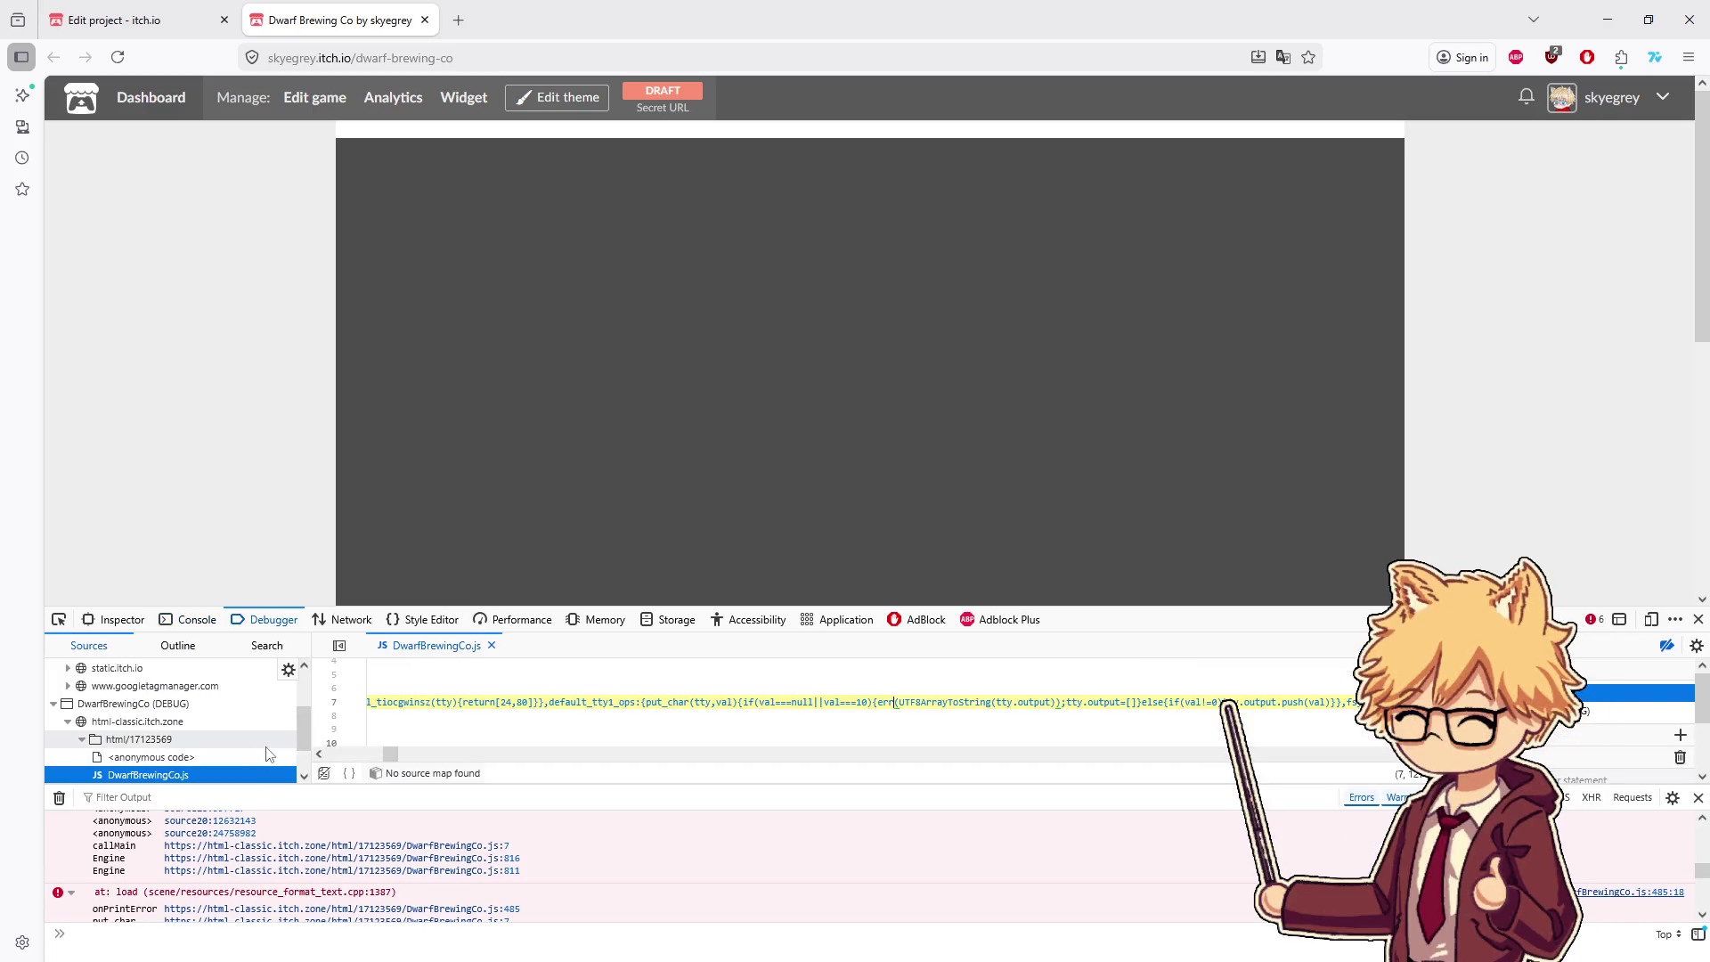
pyautogui.scroll(-2, 285, 851)
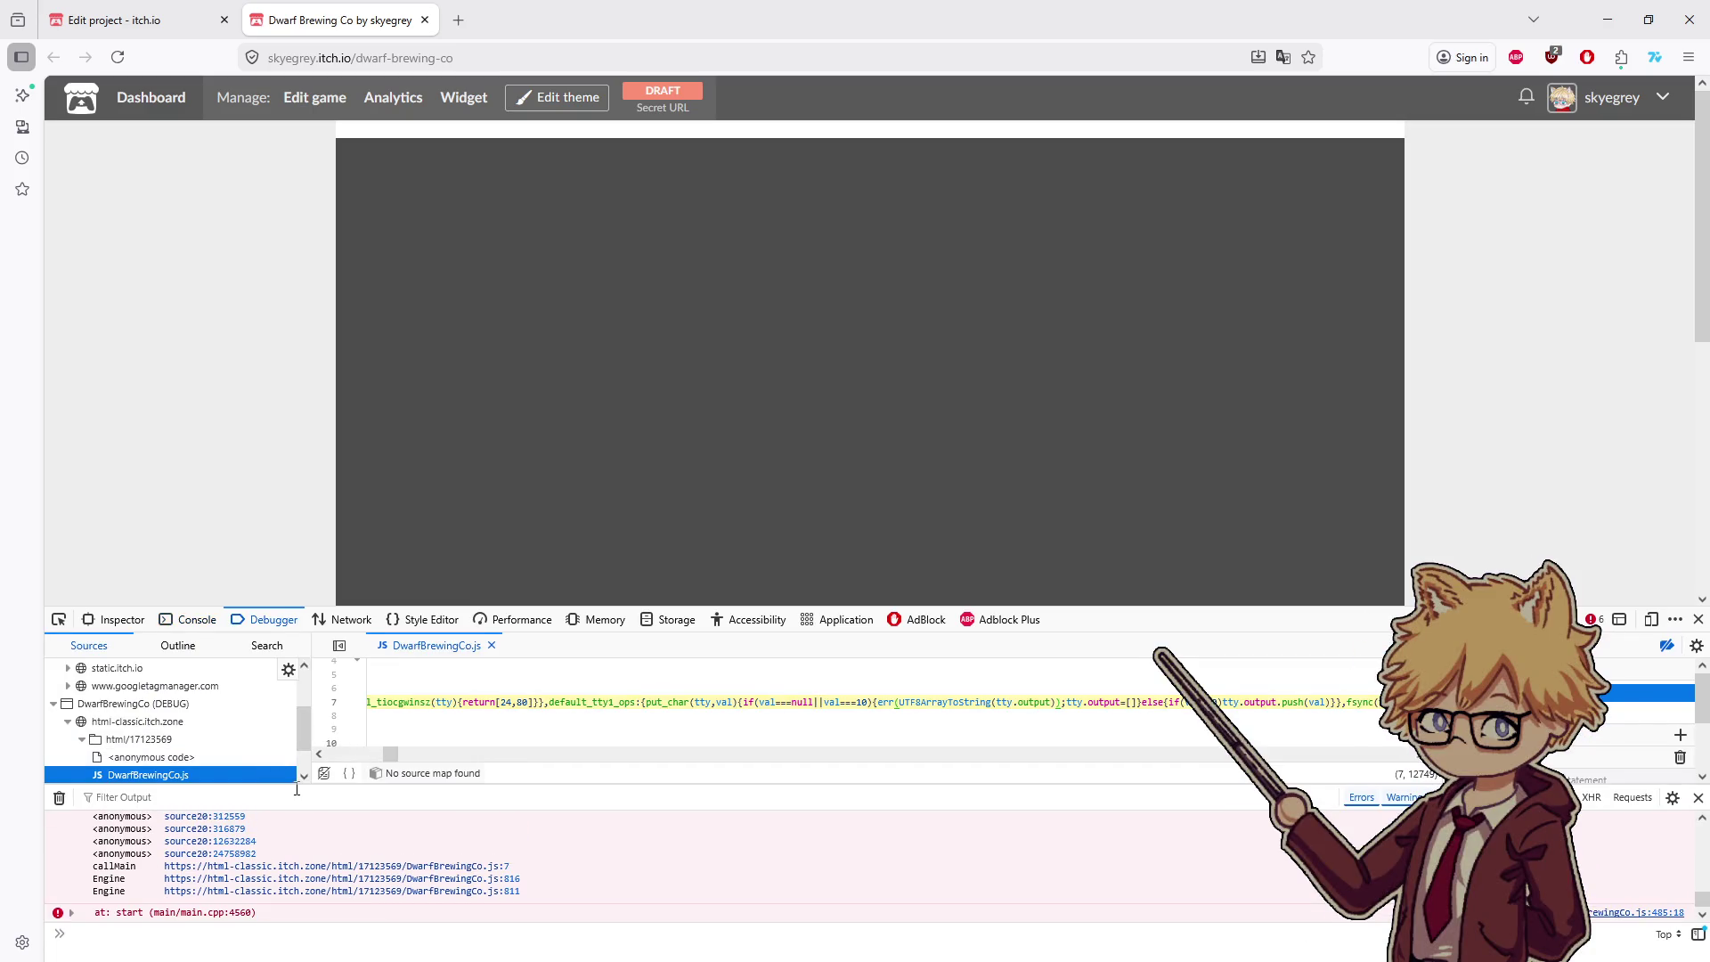
# - Shorten the developer tools panel and review the console log for the main.tscn error
pyautogui.moveTo(322, 610)
pyautogui.mouseDown()
pyautogui.moveTo(311, 437)
pyautogui.moveTo(307, 633)
pyautogui.mouseUp()
pyautogui.click(190, 646)
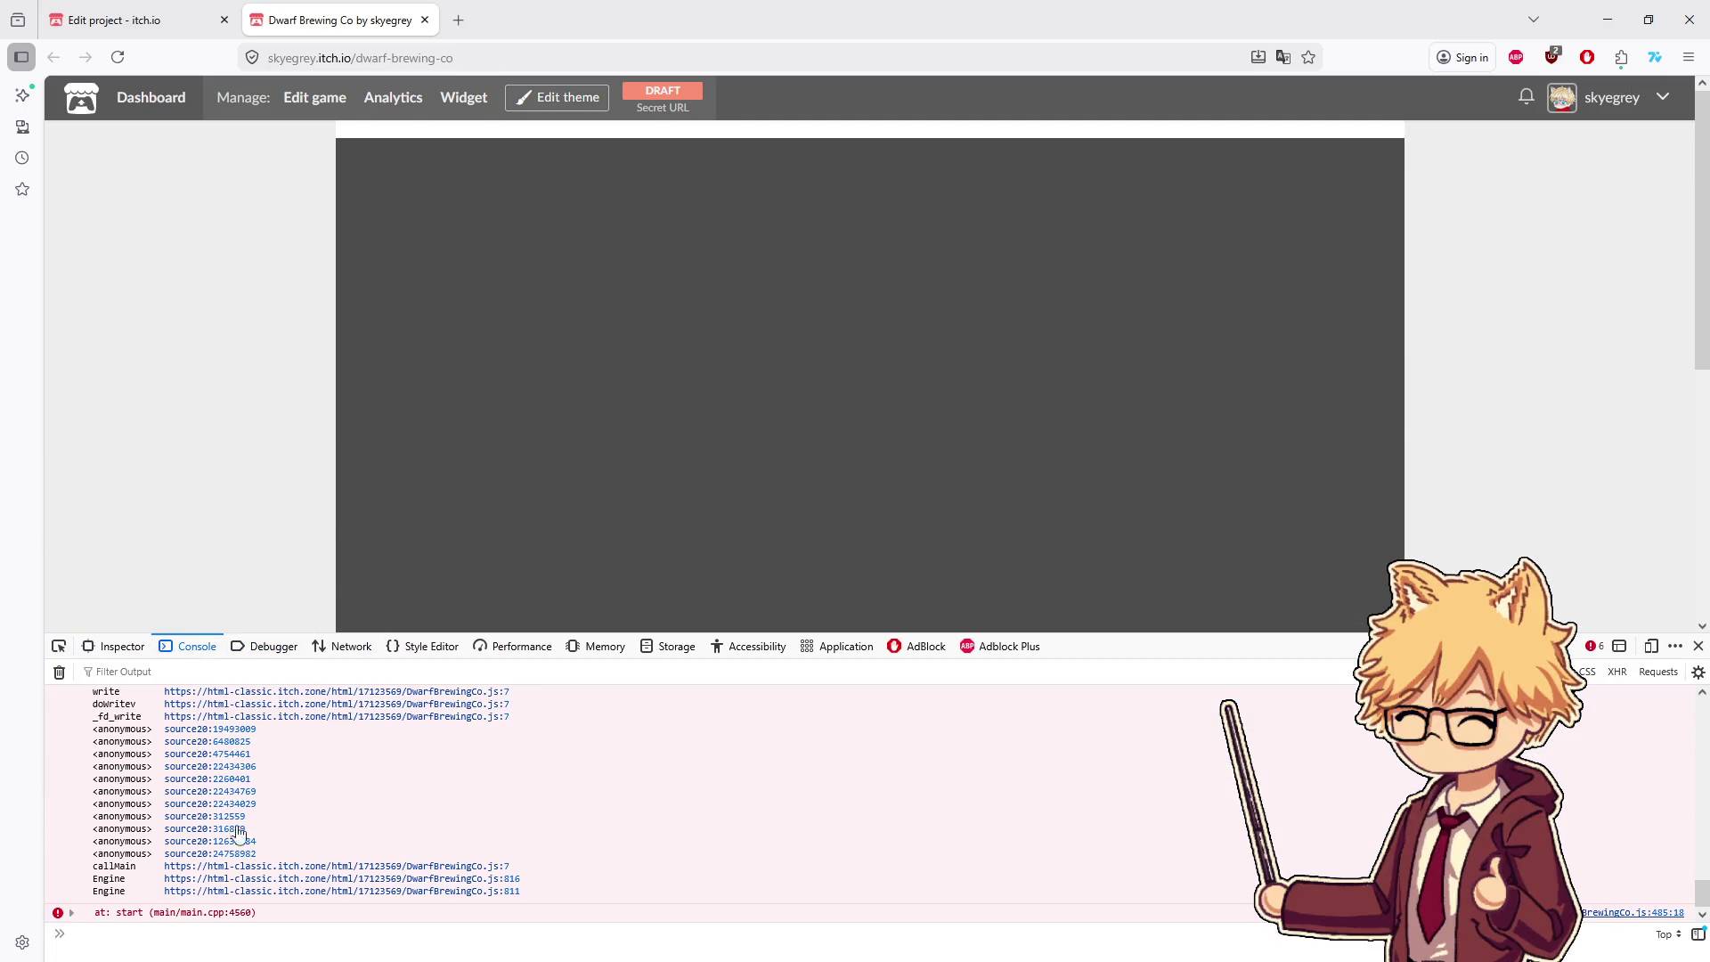
pyautogui.scroll(3, 251, 877)
pyautogui.scroll(-3, 254, 882)
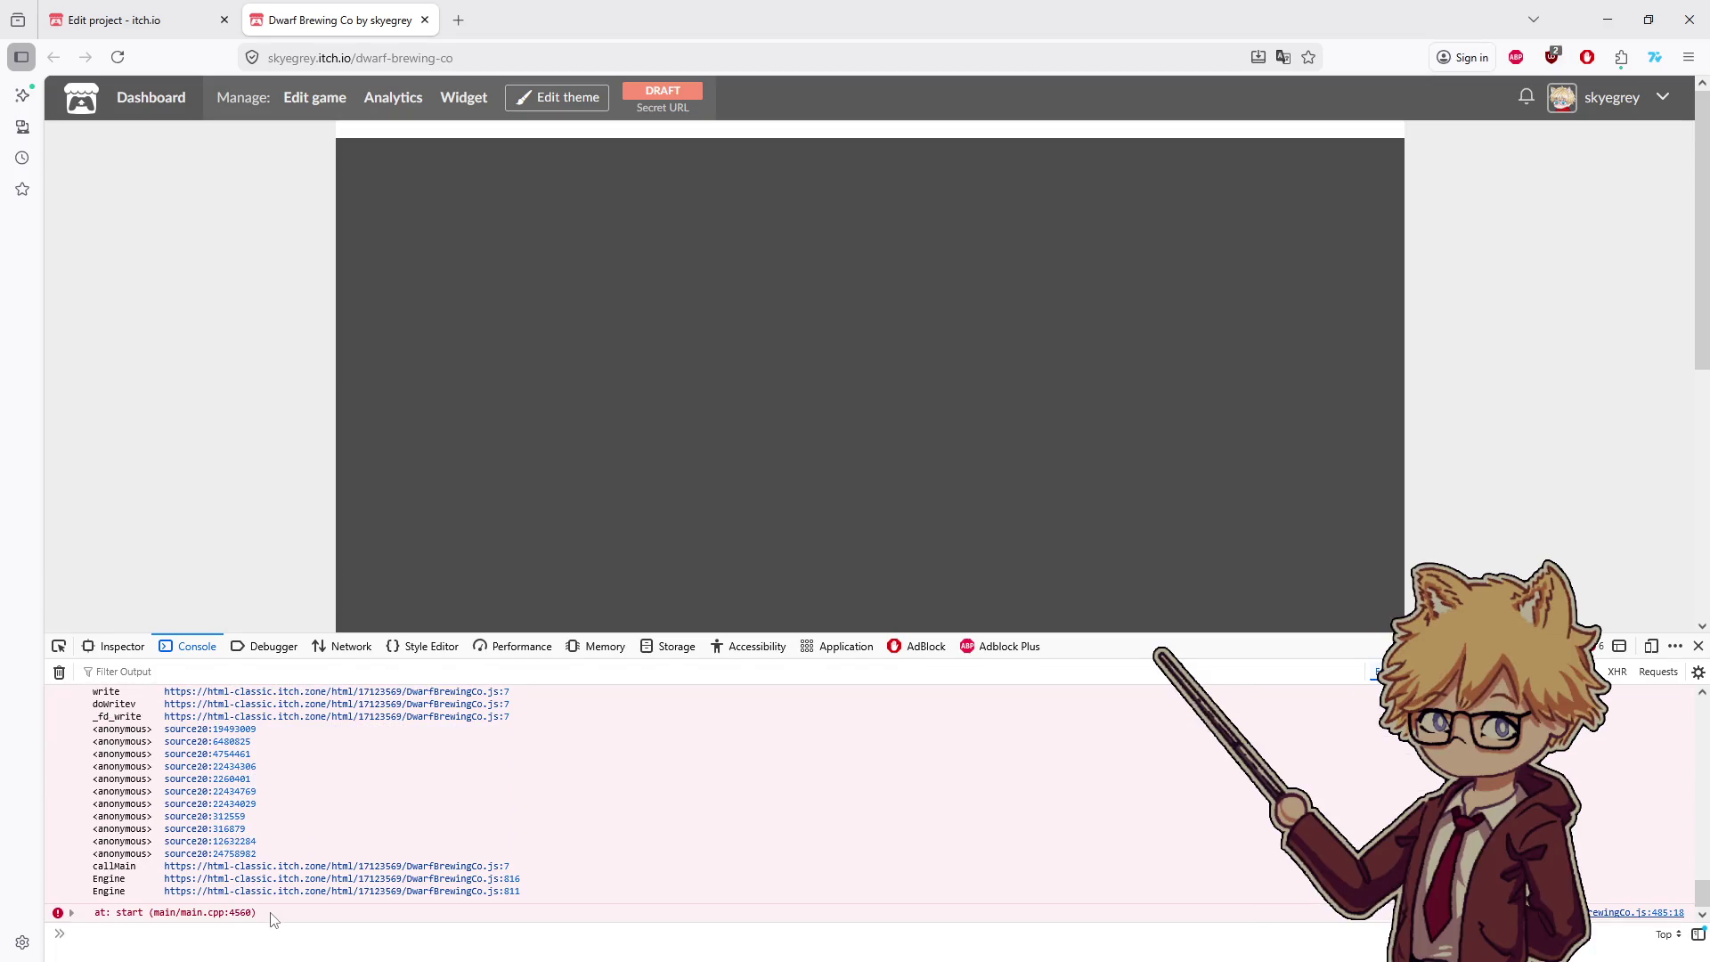
pyautogui.scroll(5, 272, 910)
pyautogui.scroll(-4, 271, 877)
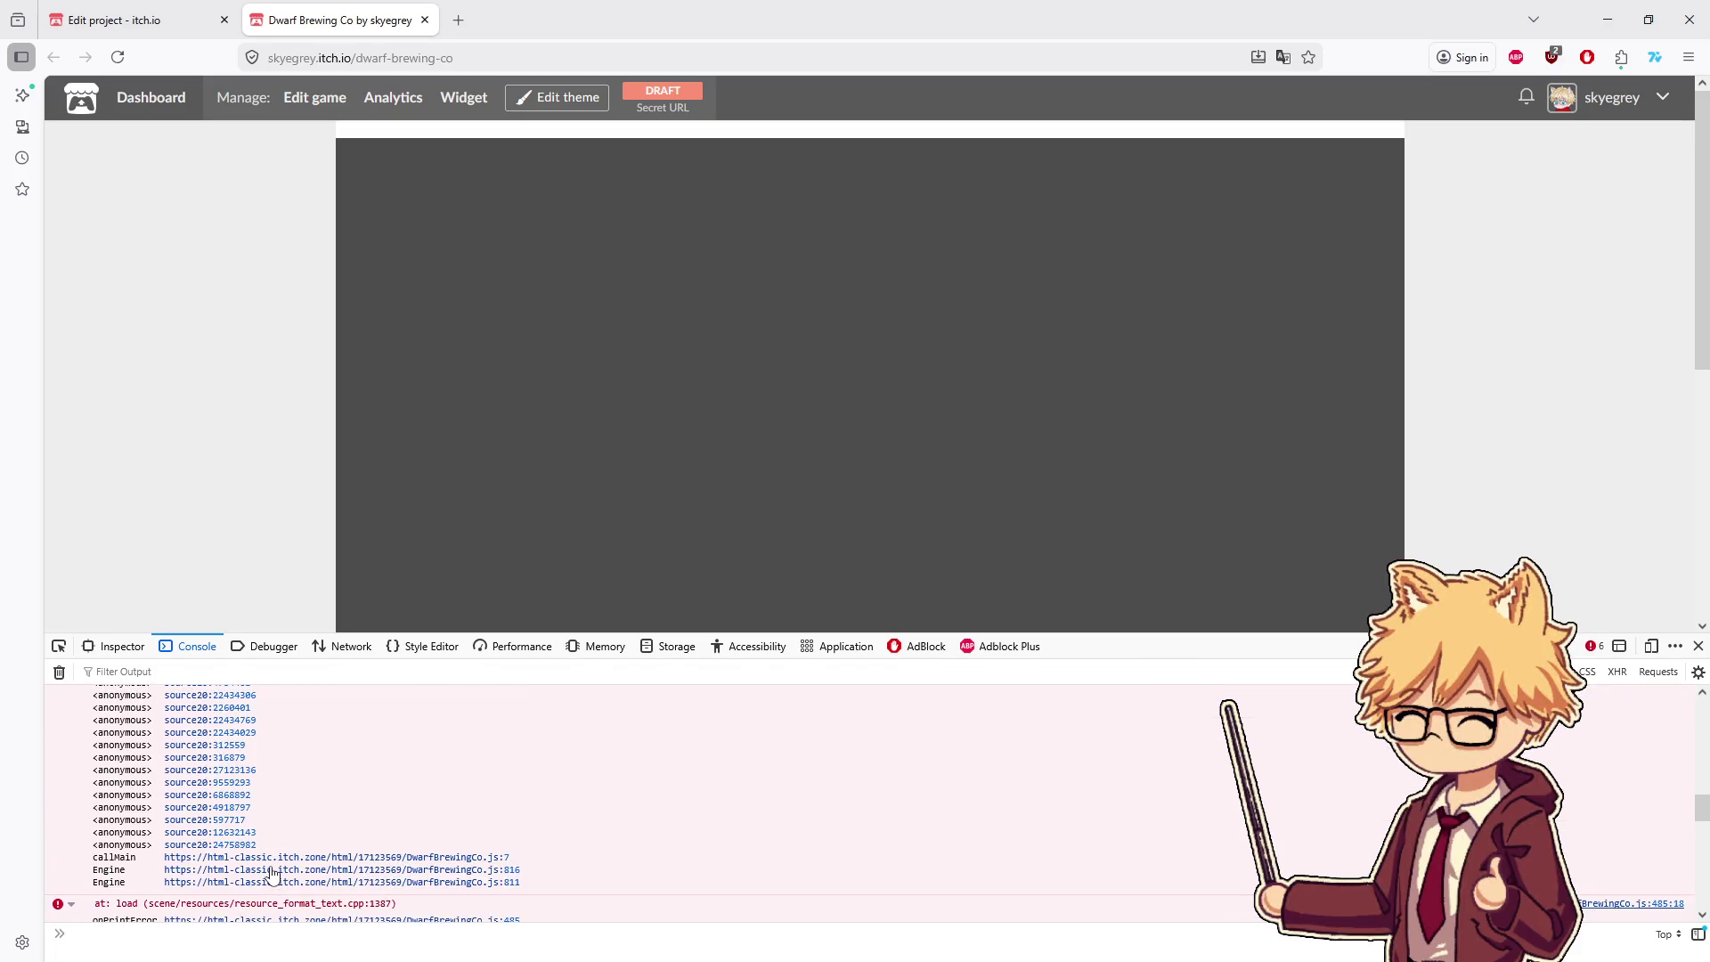
pyautogui.scroll(10, 272, 875)
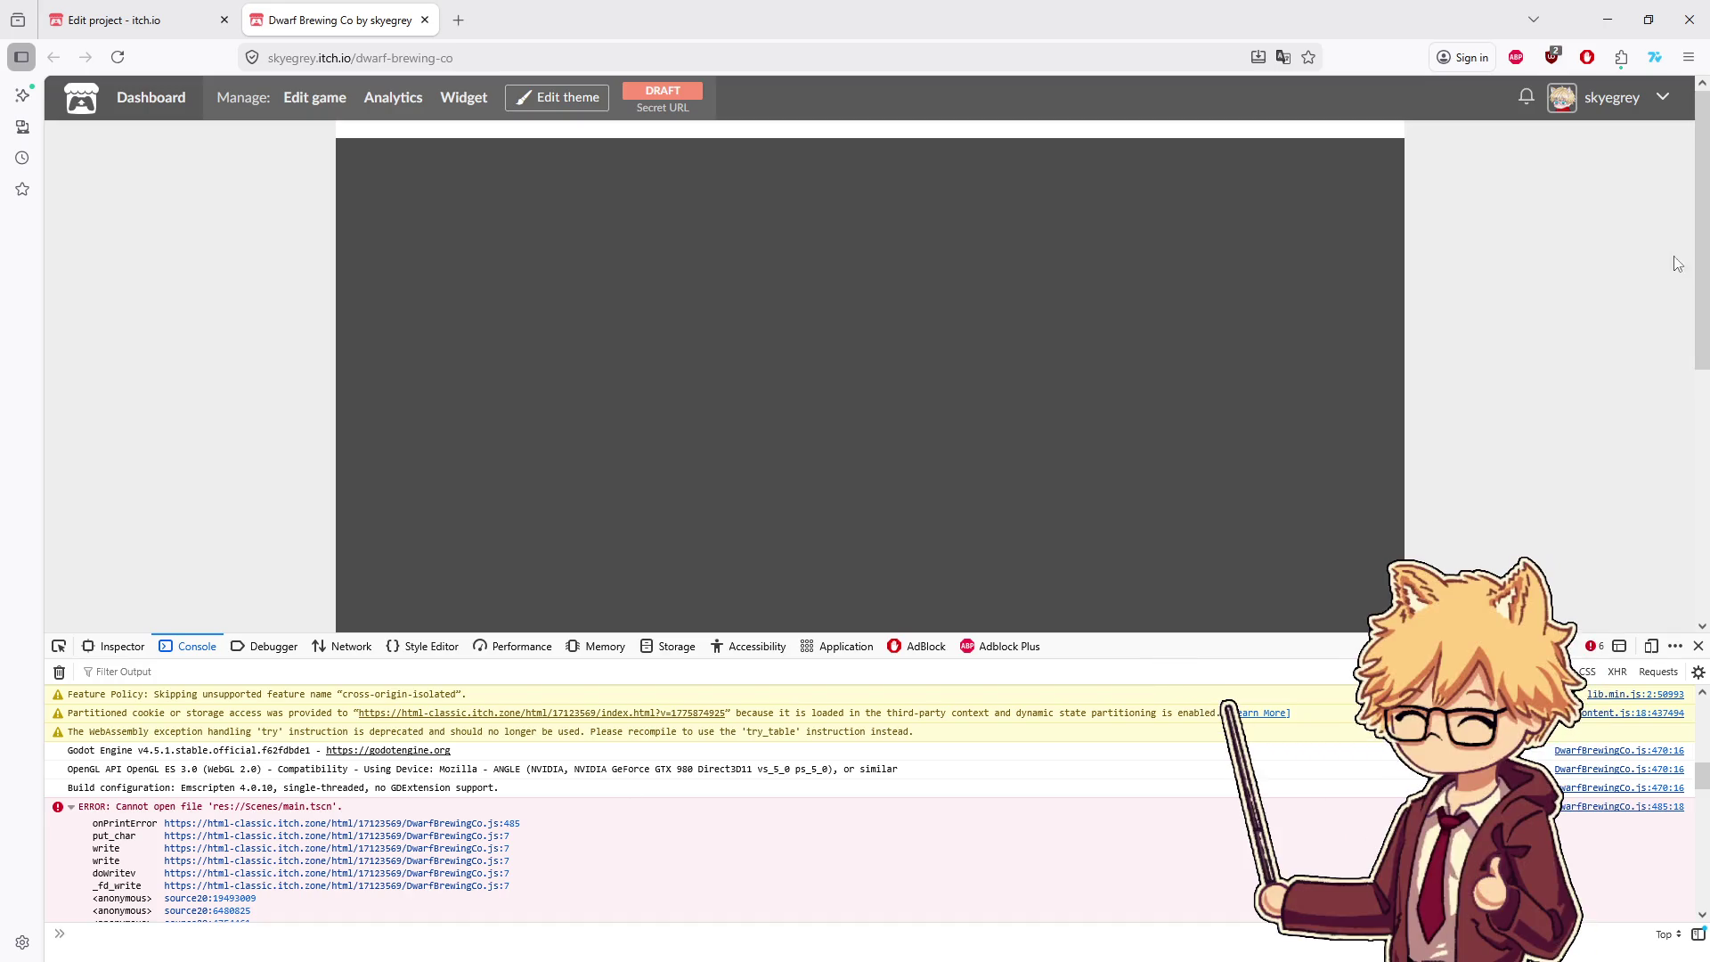
# - In Godot, drag computer_node.gd from the scenes folder into the scripts folder
pyautogui.hotkey('alt', 'Tab')
pyautogui.click(790, 358)
pyautogui.click(663, 436)
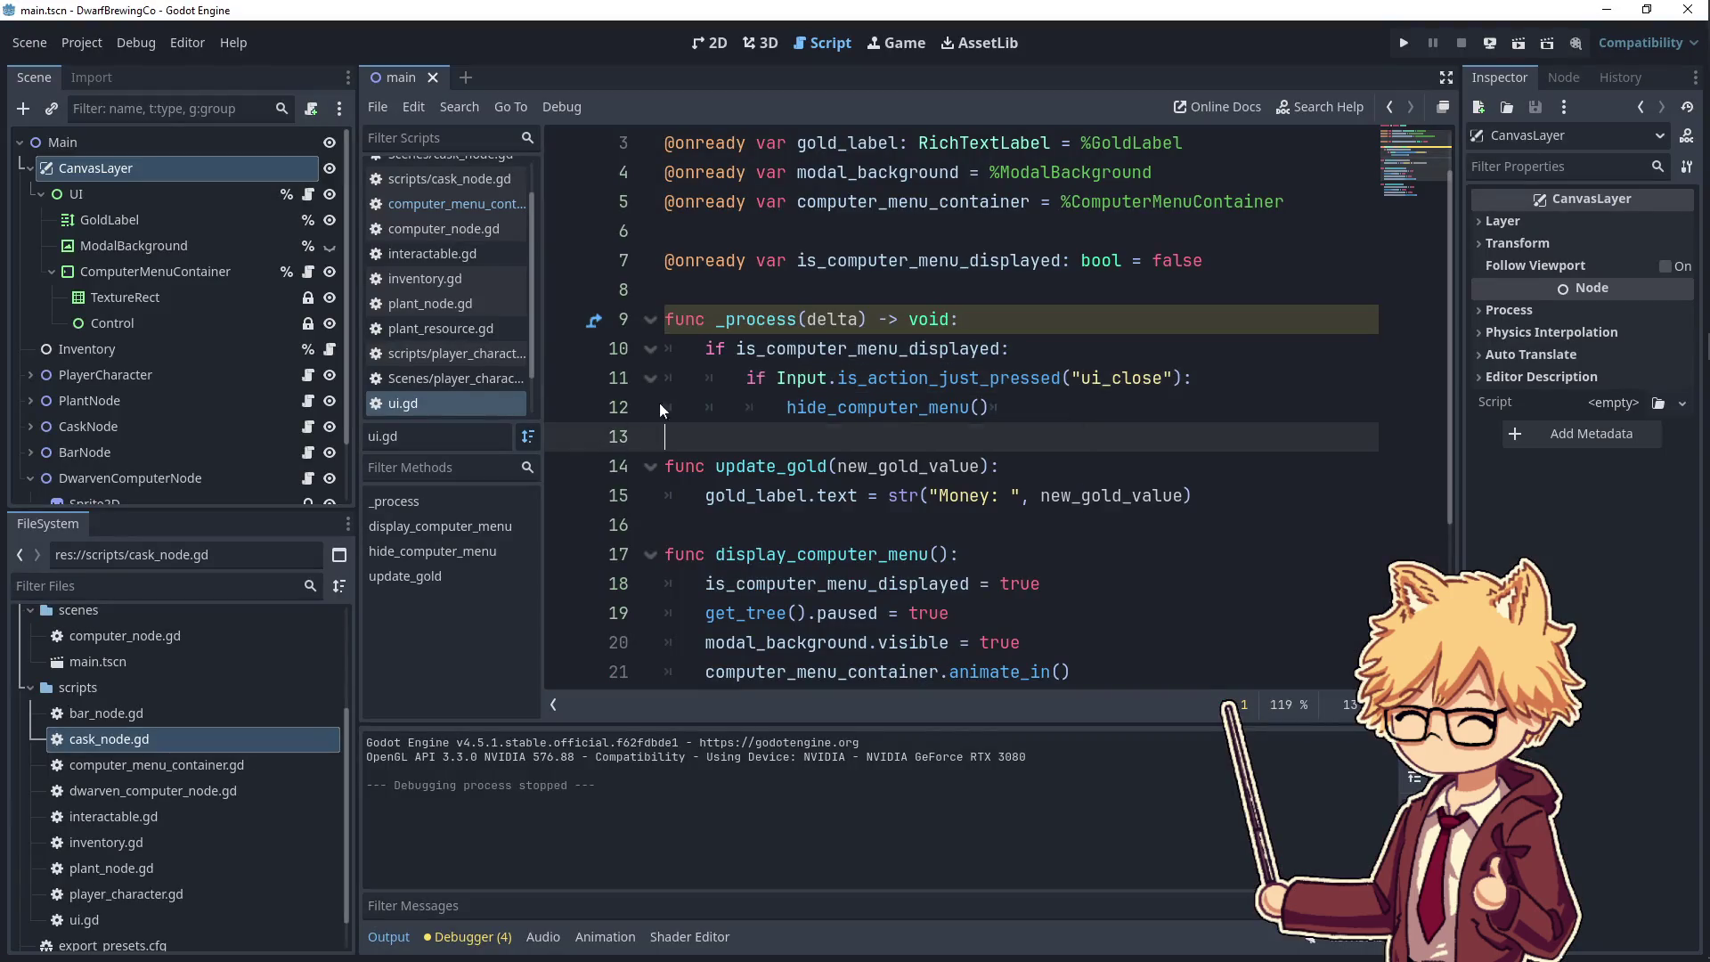
pyautogui.click(180, 146)
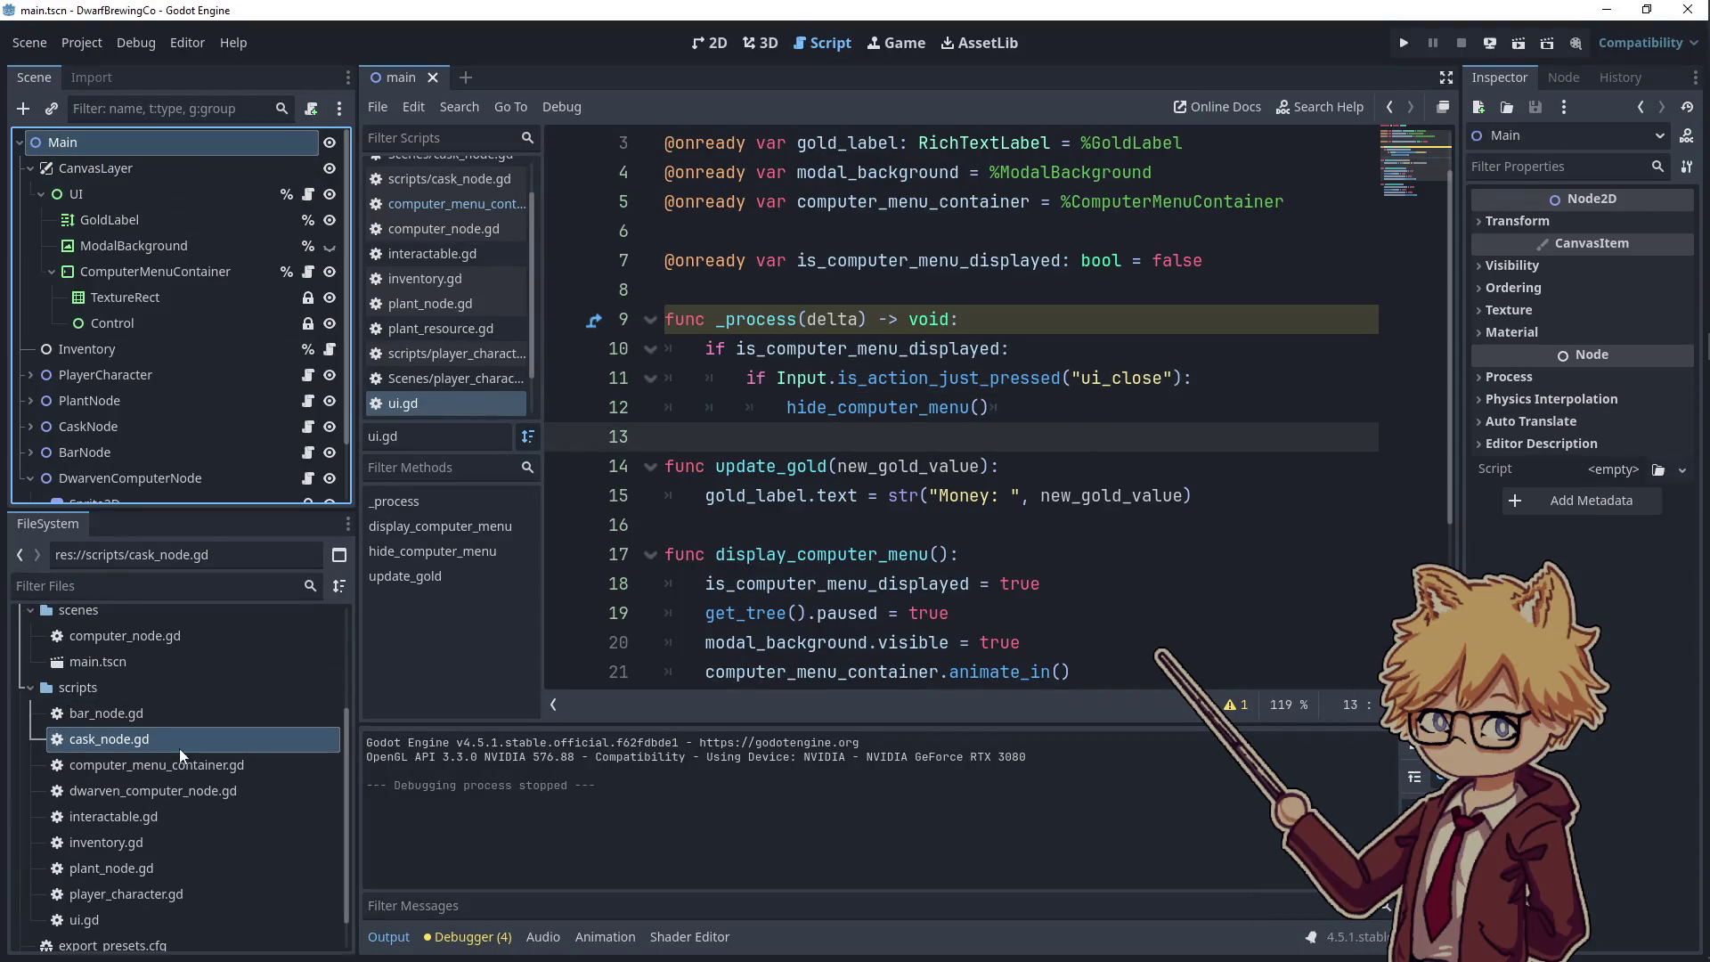
pyautogui.scroll(2, 134, 739)
pyautogui.moveTo(93, 728); pyautogui.dragTo(80, 774)
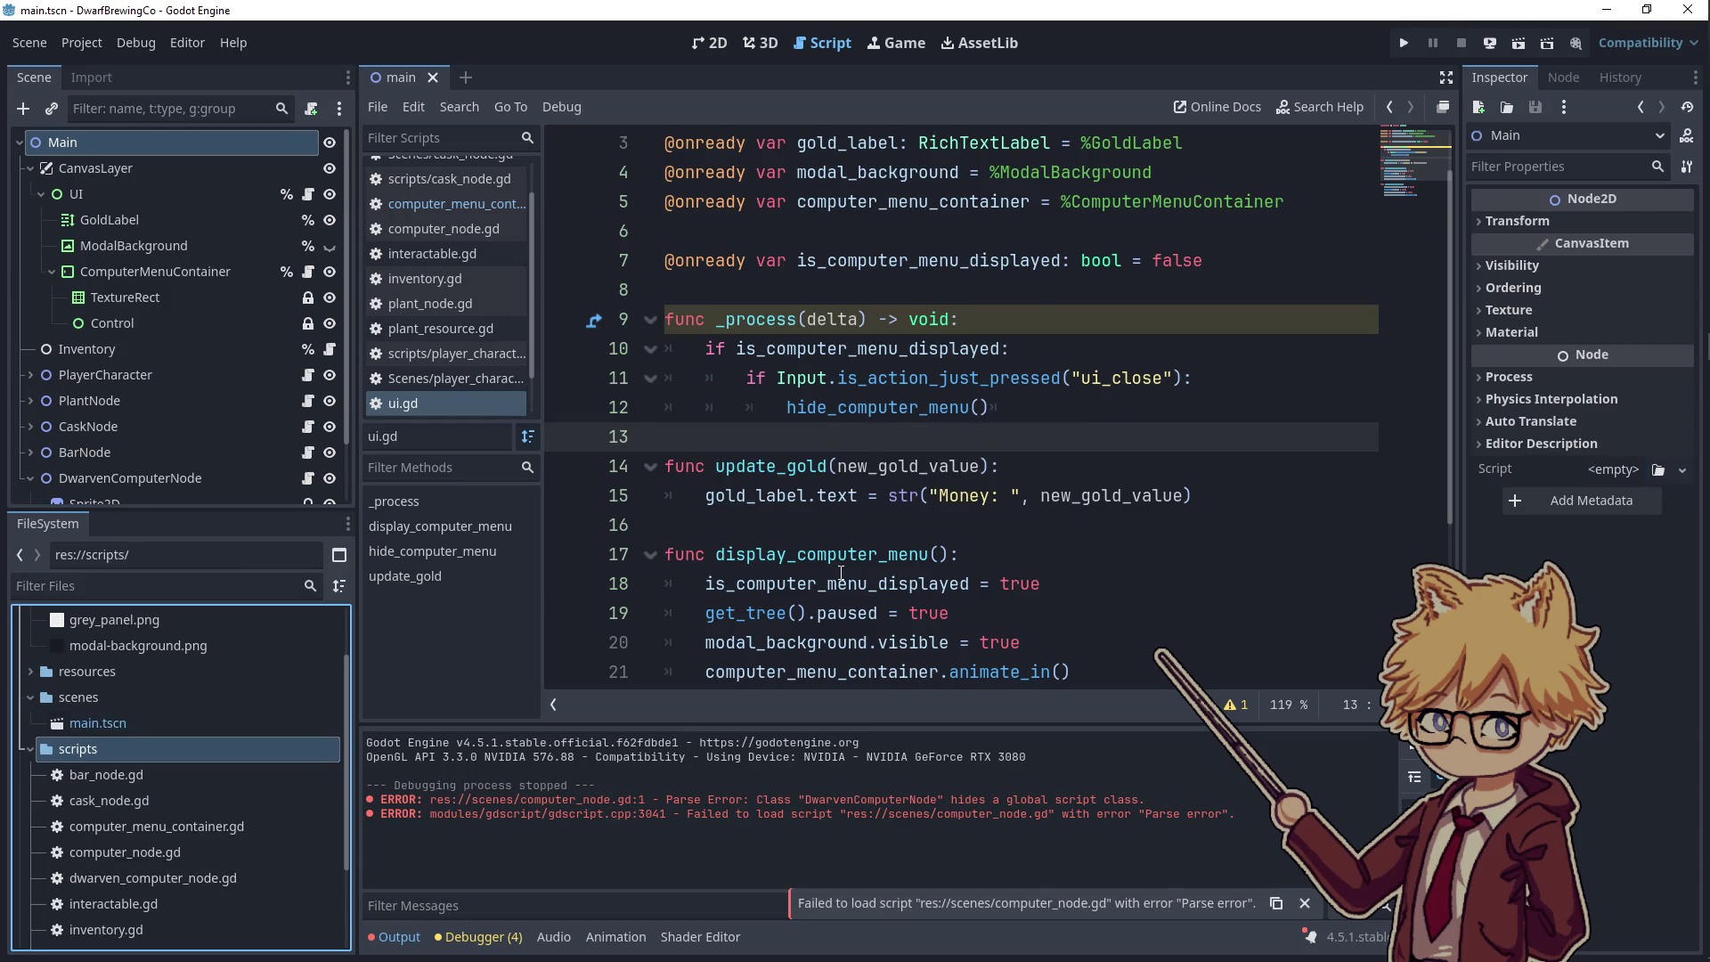
# - Dismiss the failed-load notice, check the FileSystem folders, and run the project to test
pyautogui.click(867, 524)
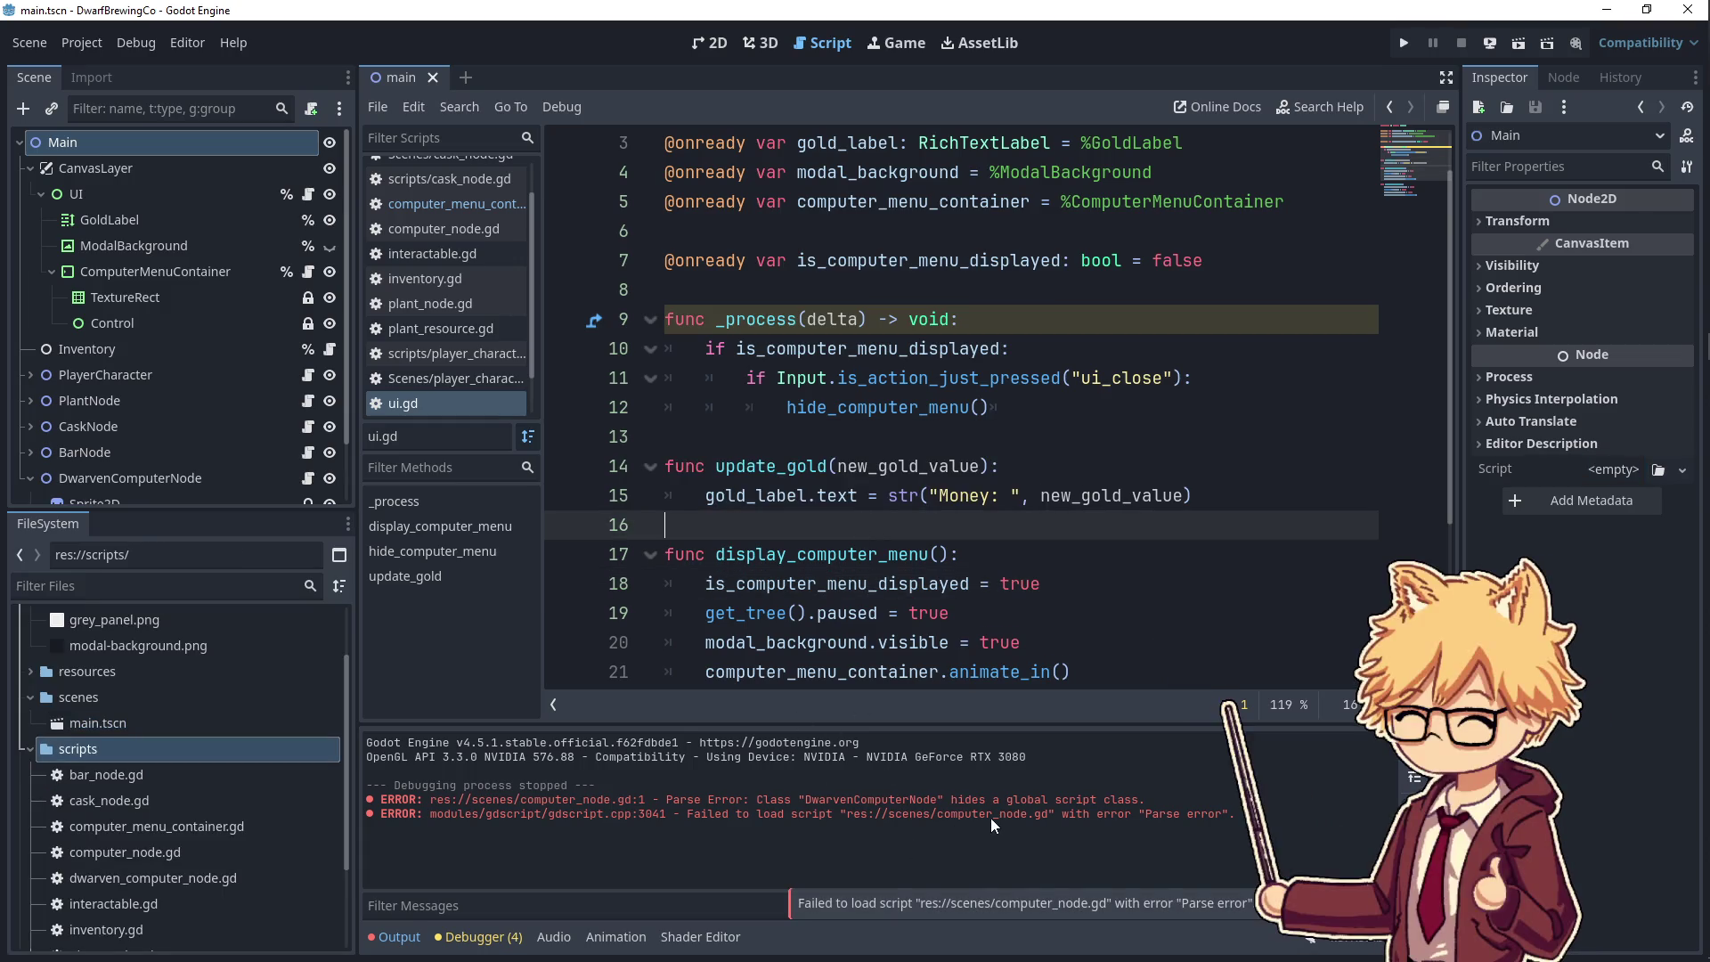
pyautogui.click(1305, 903)
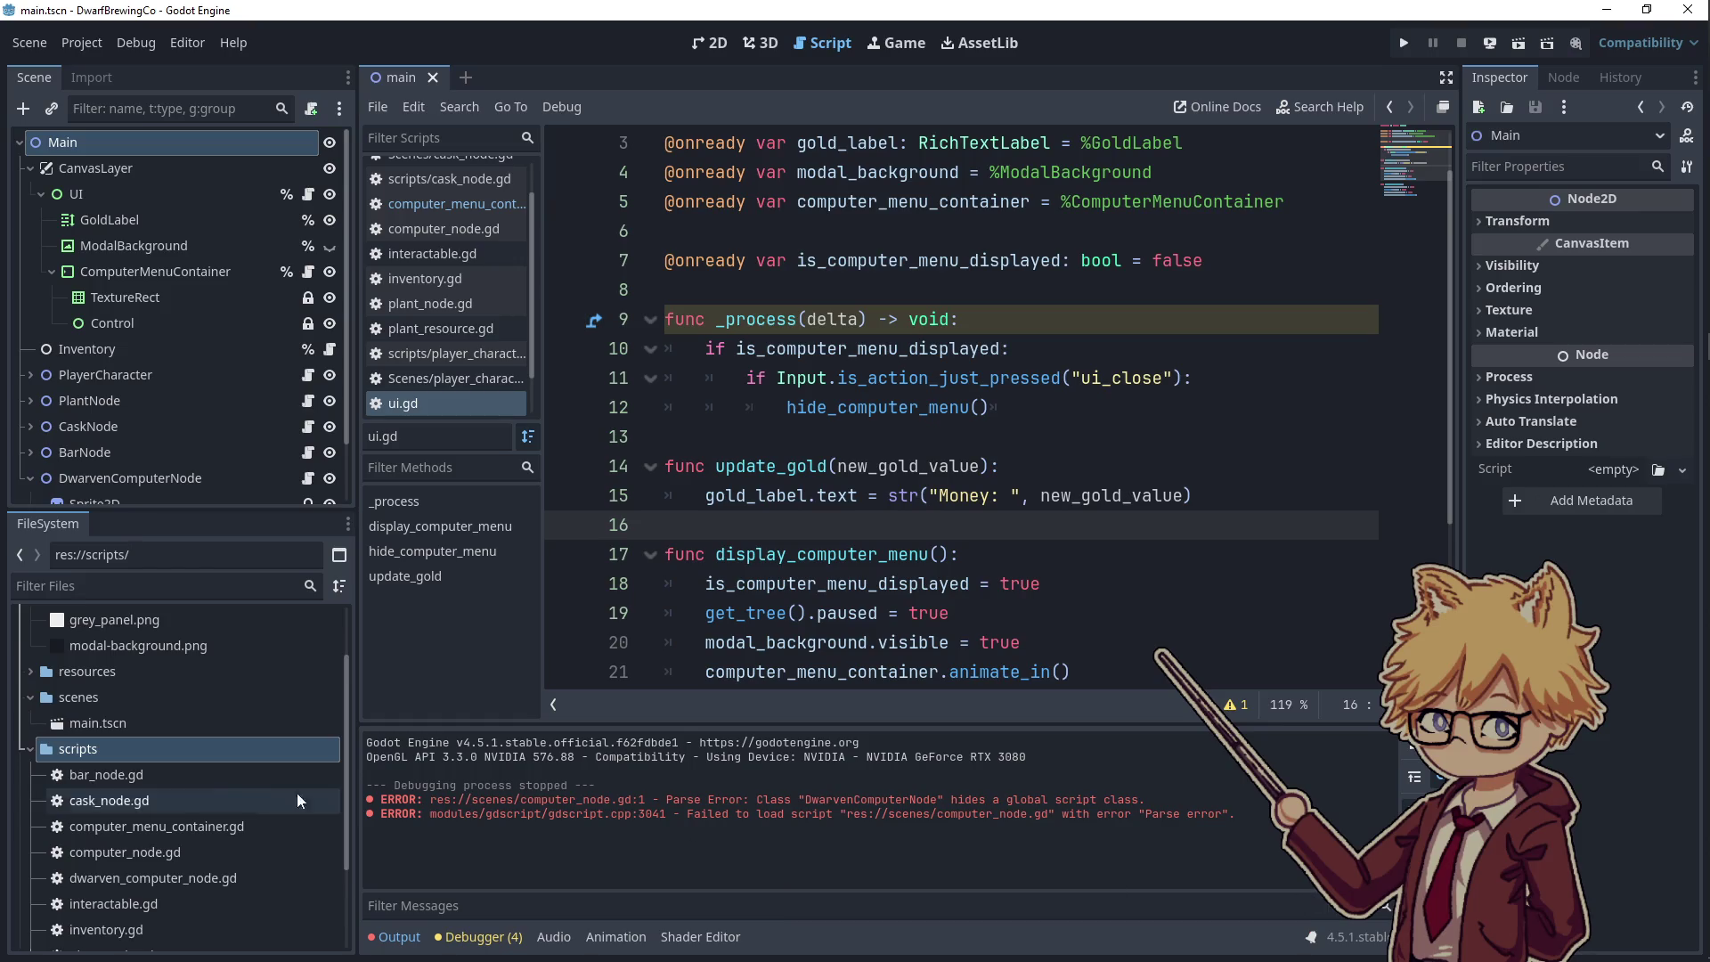
pyautogui.scroll(-3, 267, 783)
pyautogui.click(98, 904)
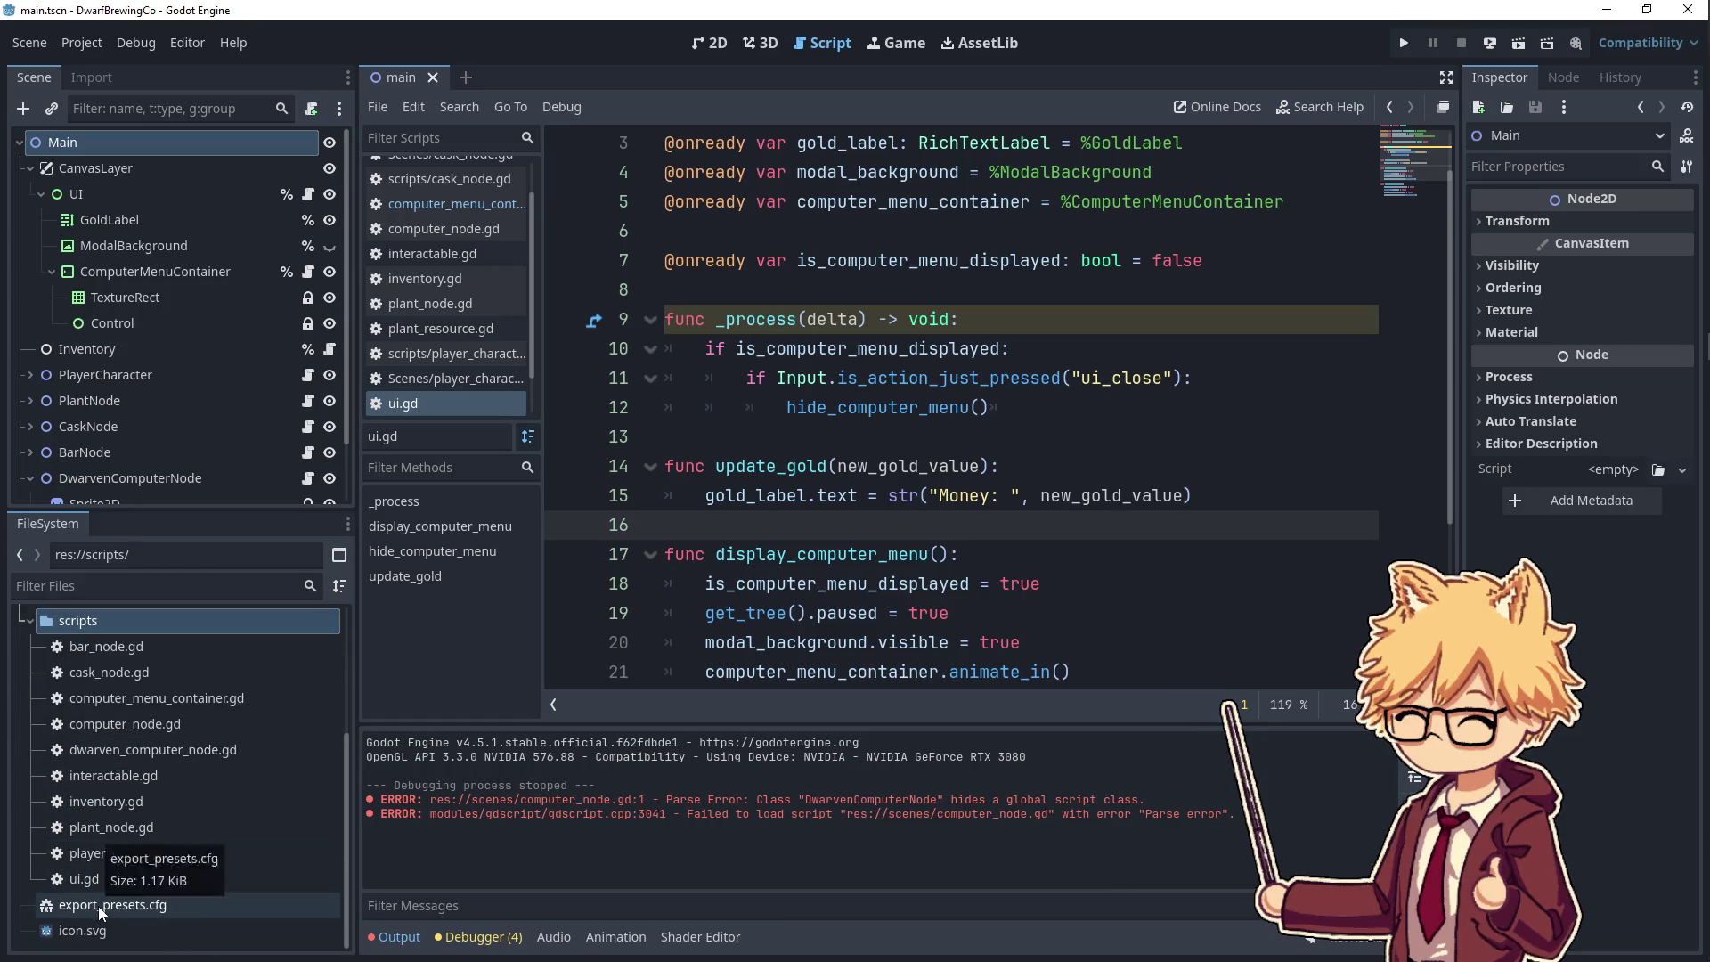
pyautogui.scroll(3, 125, 852)
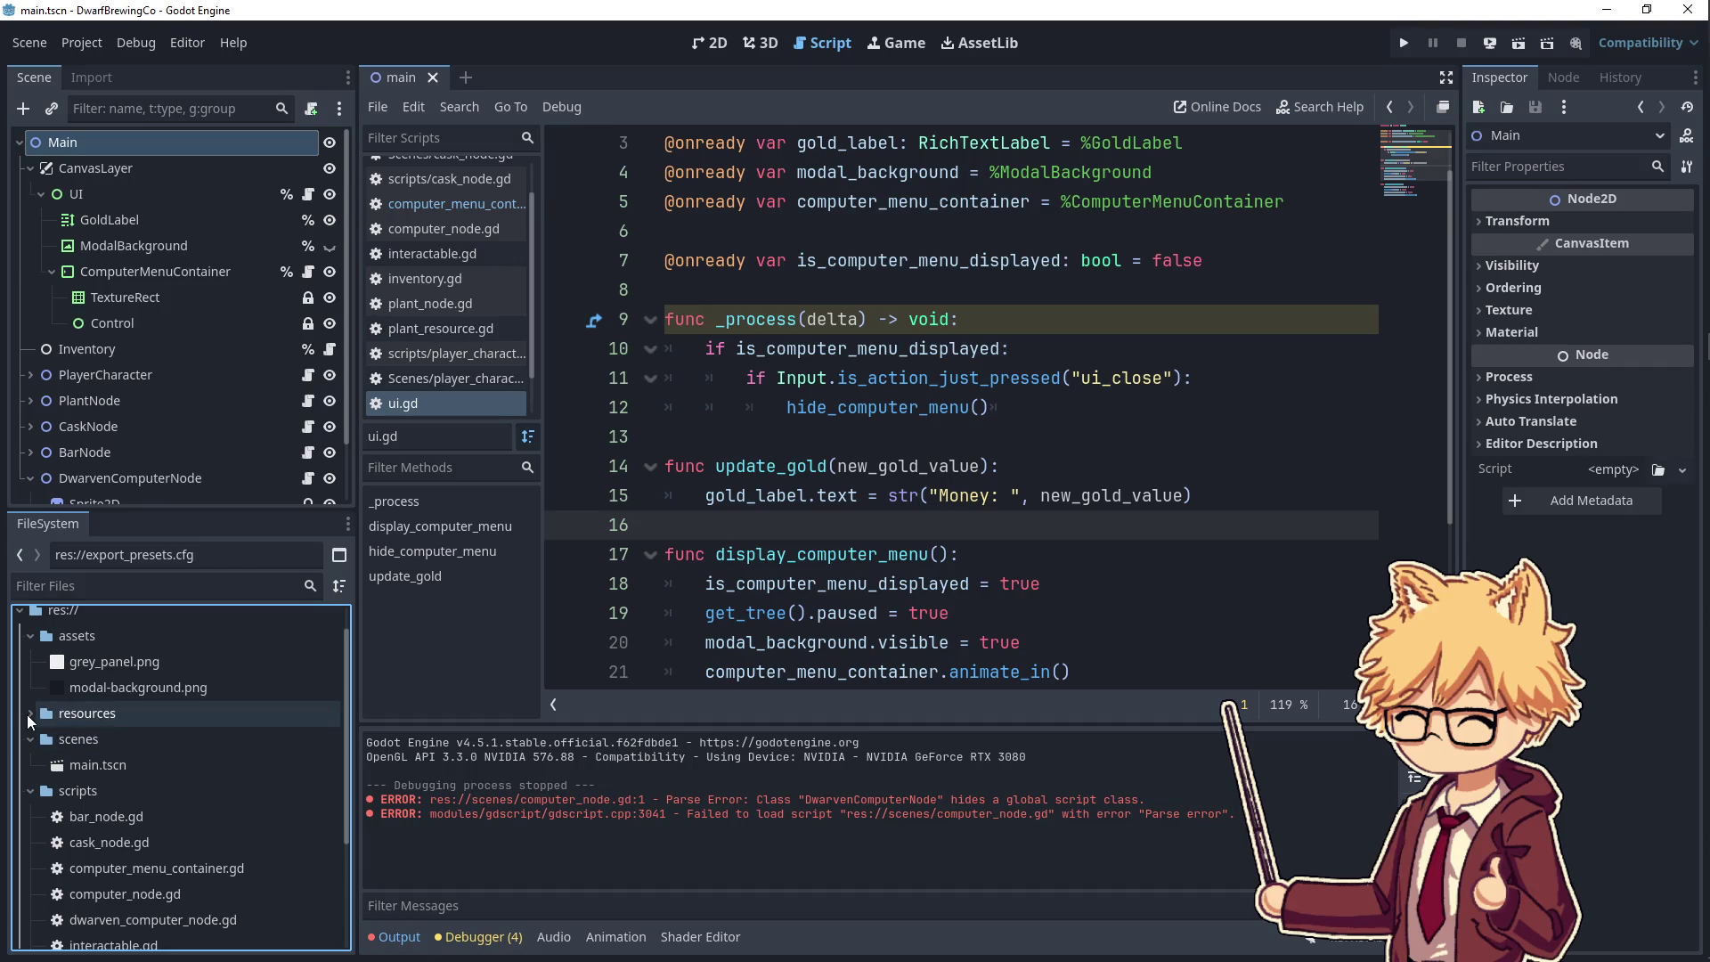
pyautogui.click(27, 714)
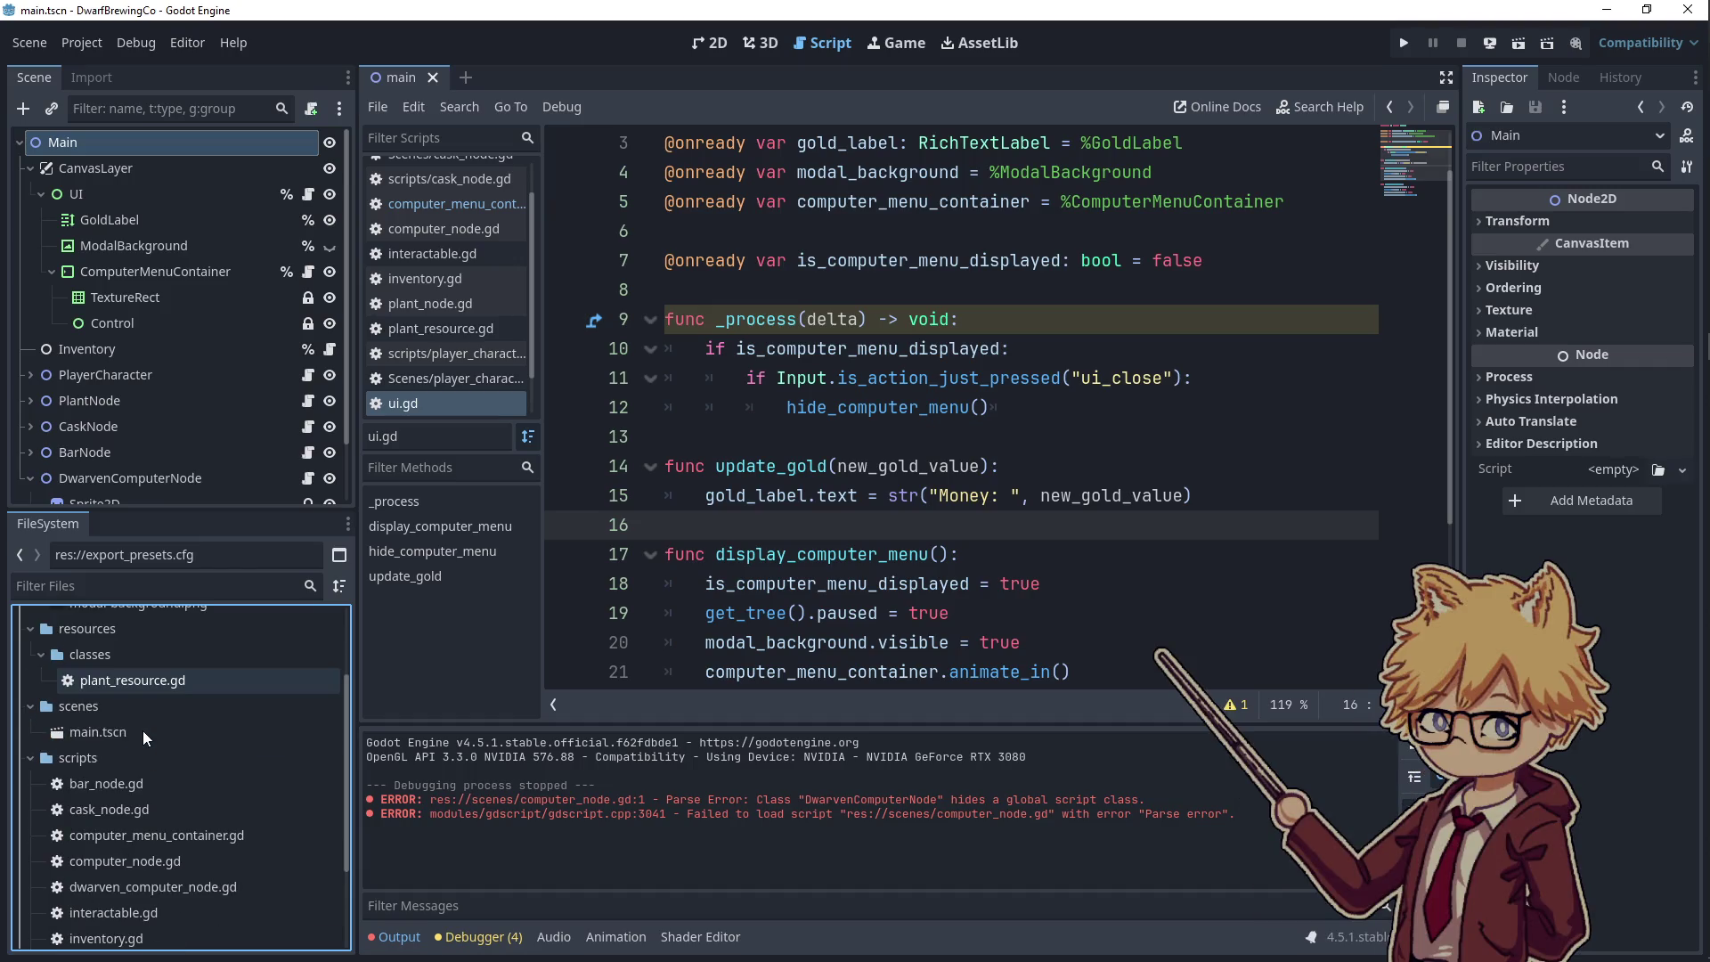
pyautogui.scroll(-1, 142, 730)
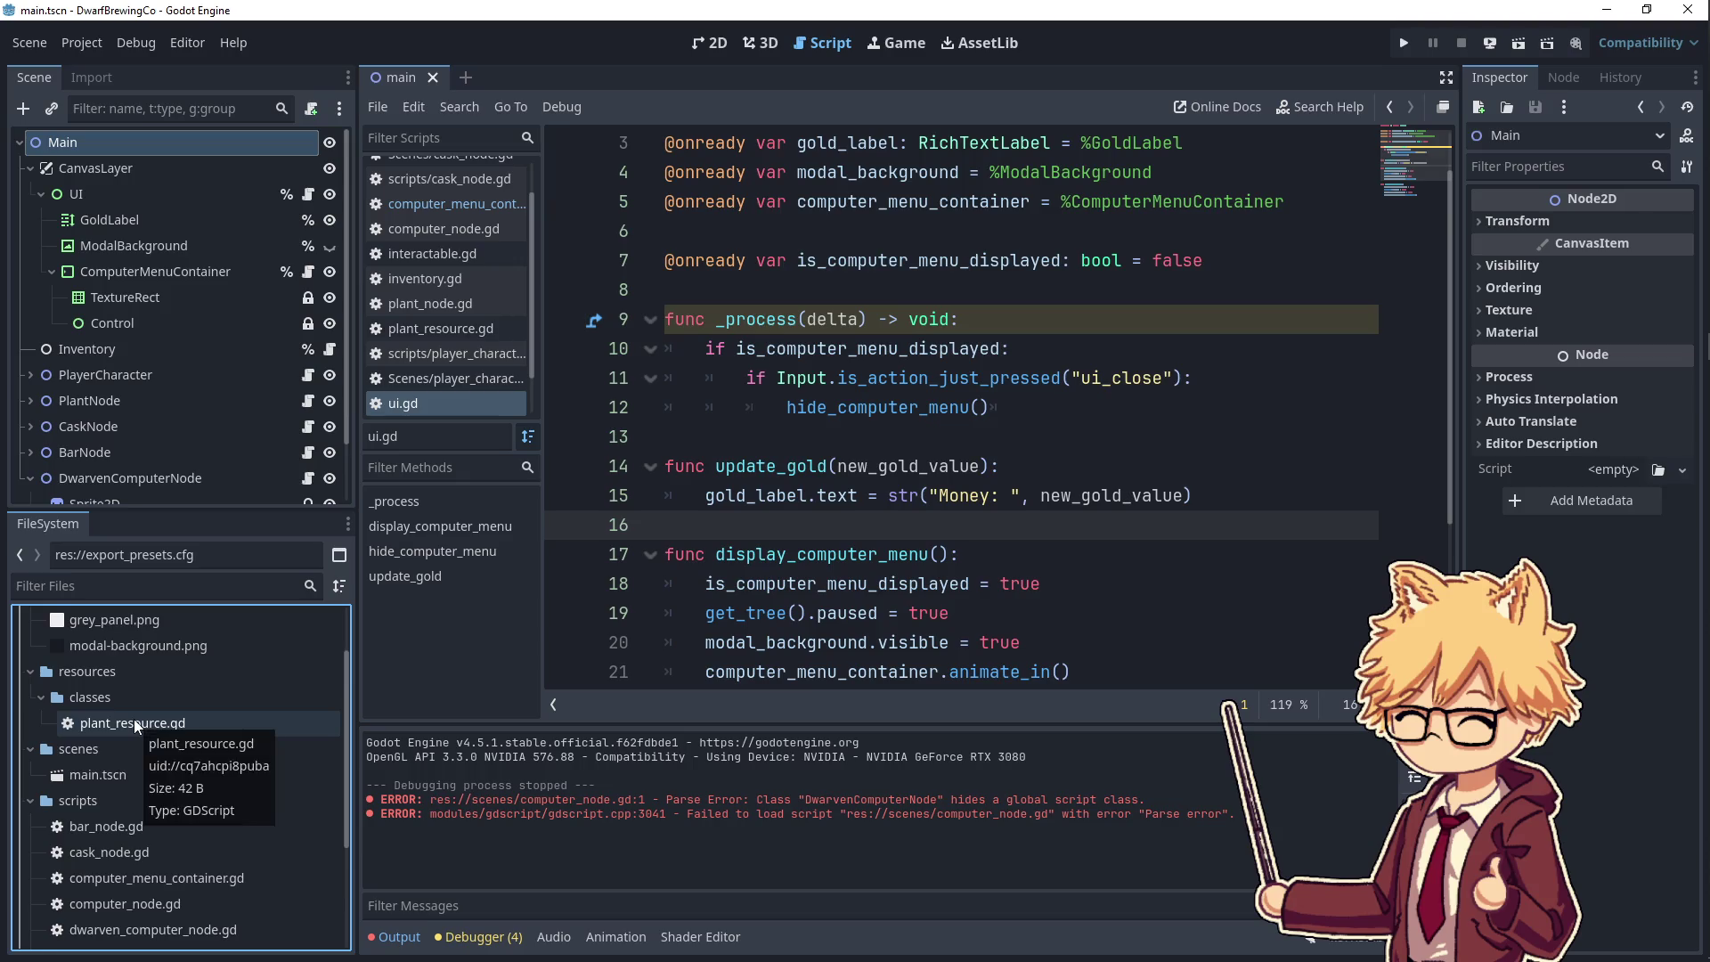
pyautogui.scroll(-3, 134, 718)
pyautogui.click(1403, 43)
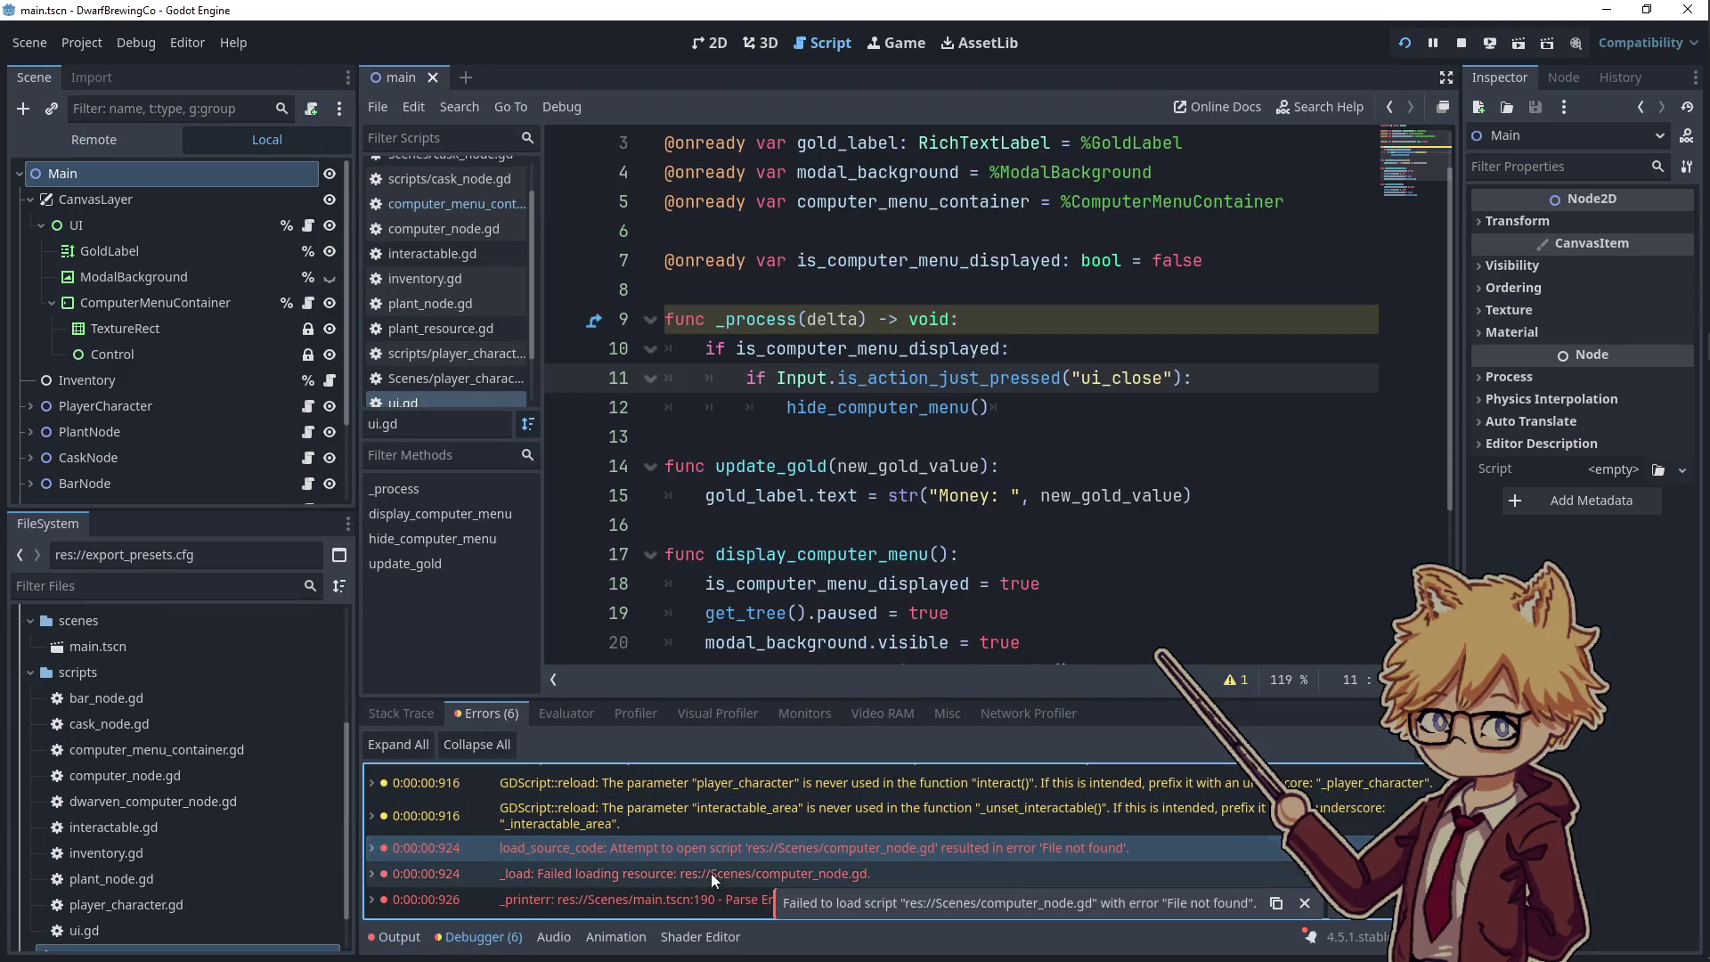
# - Reattach computer_node.gd to DwarvenComputerNode, rerun the game with F5, then stop it
pyautogui.click(698, 894)
pyautogui.scroll(-3, 237, 464)
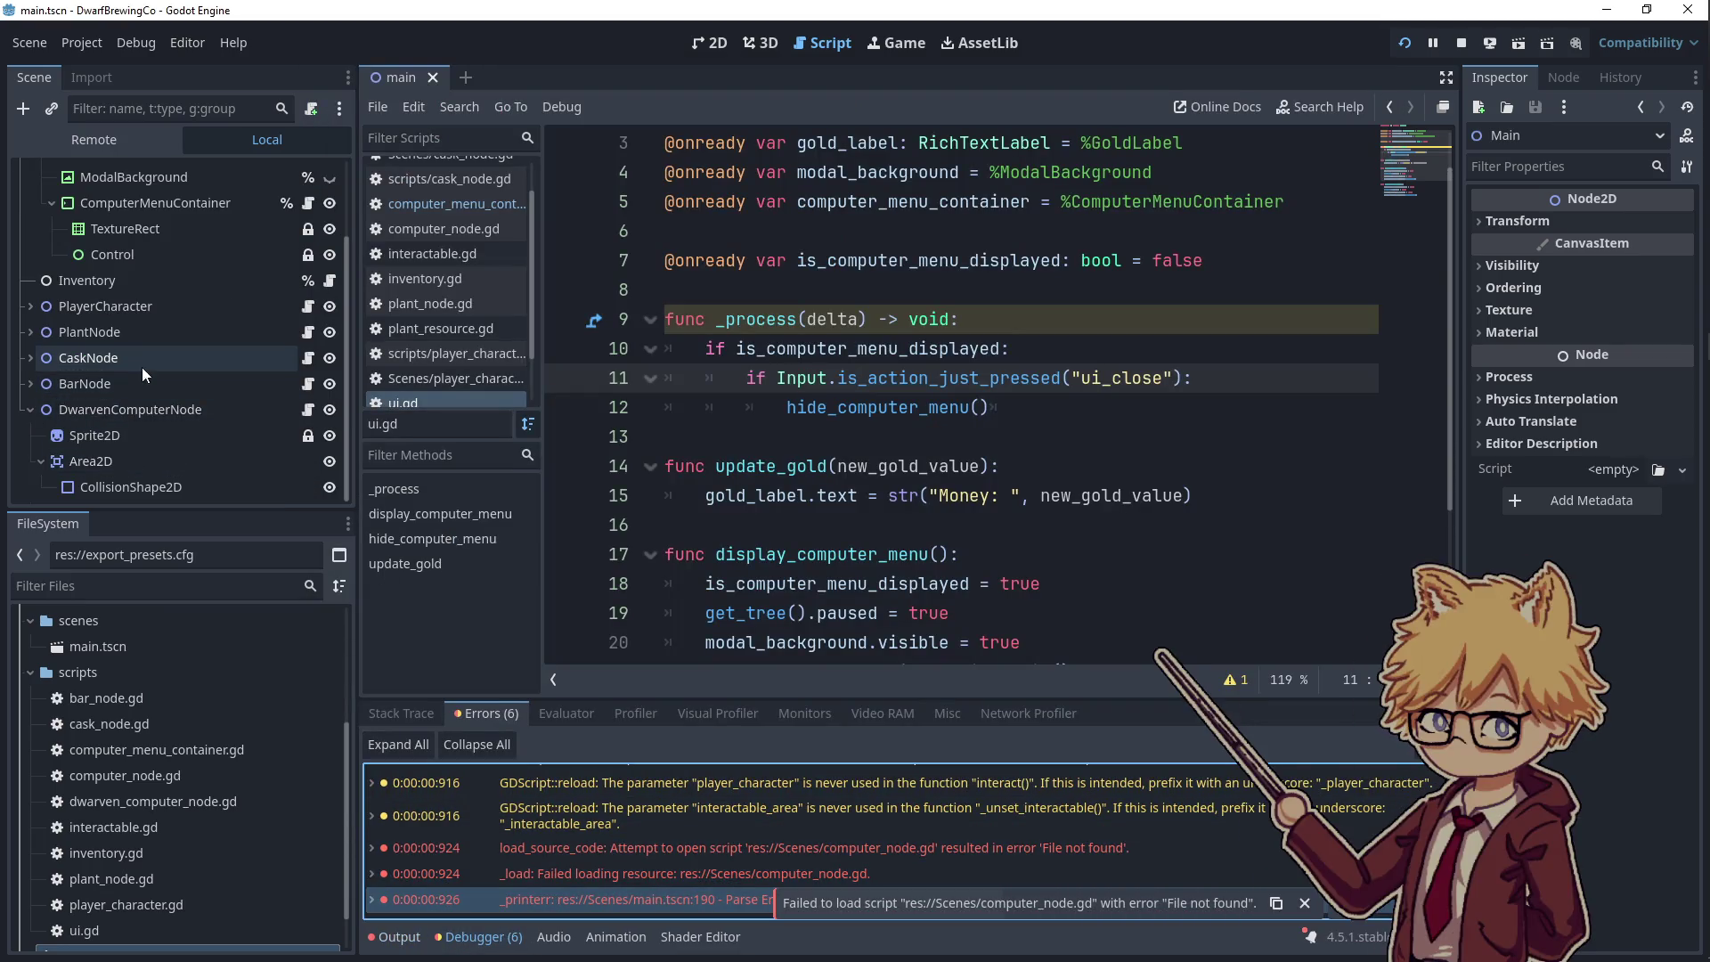
pyautogui.click(121, 410)
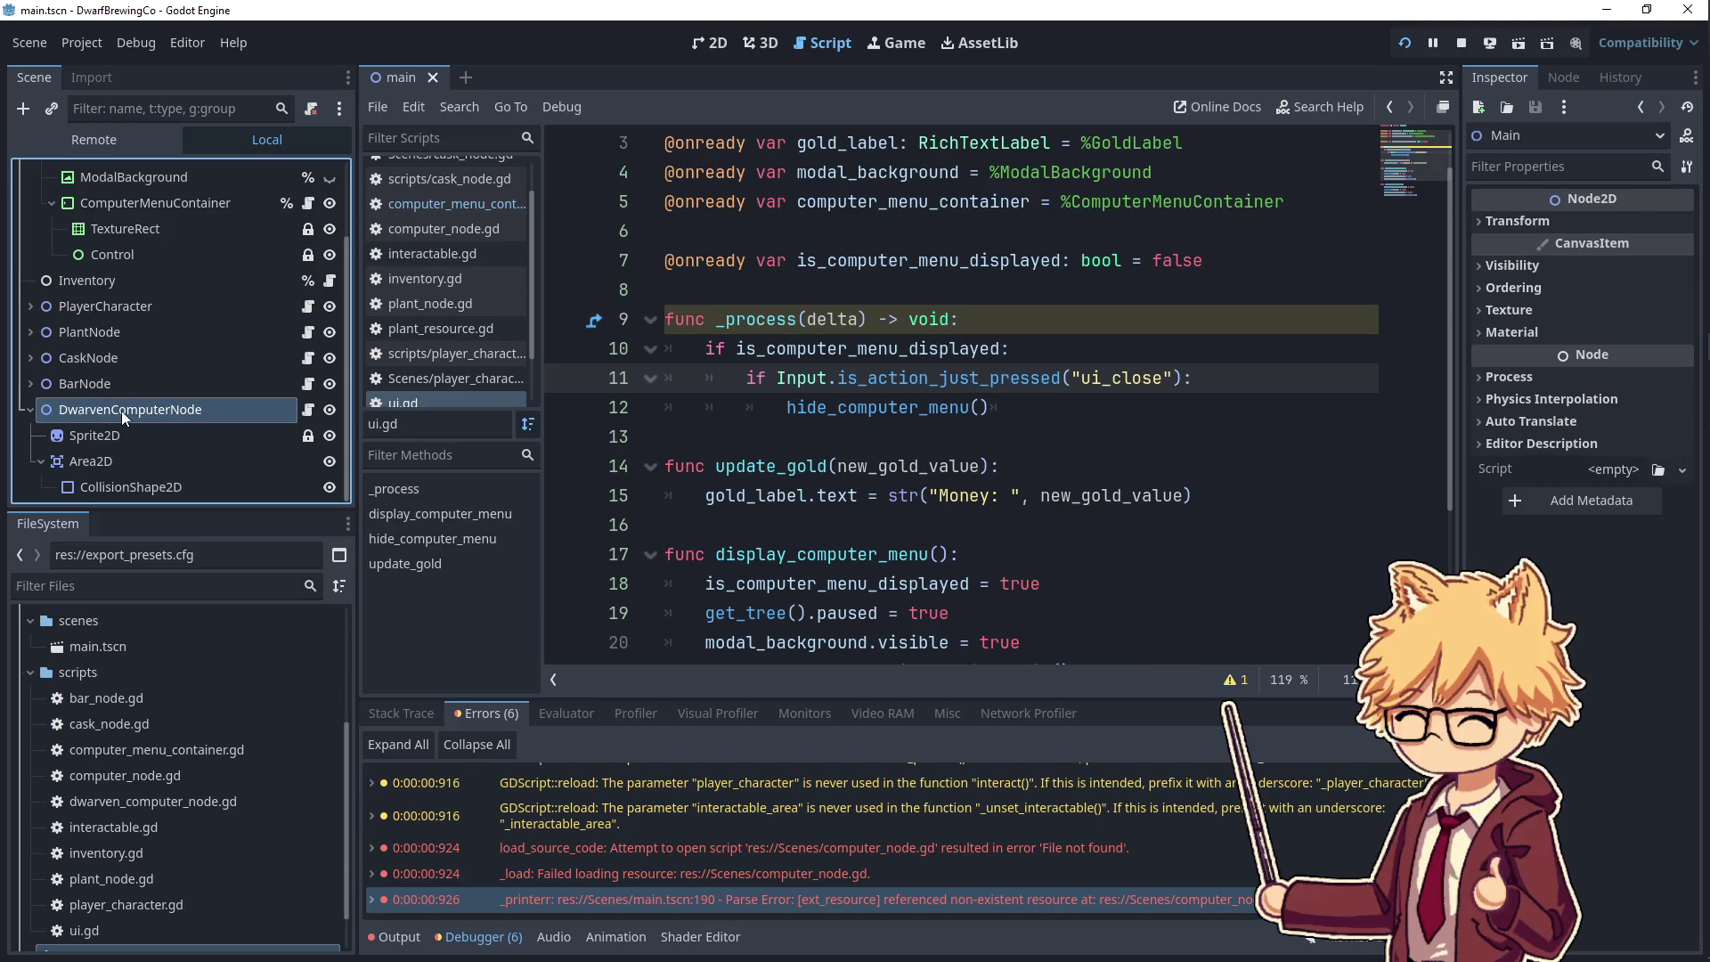
pyautogui.rightClick(200, 405)
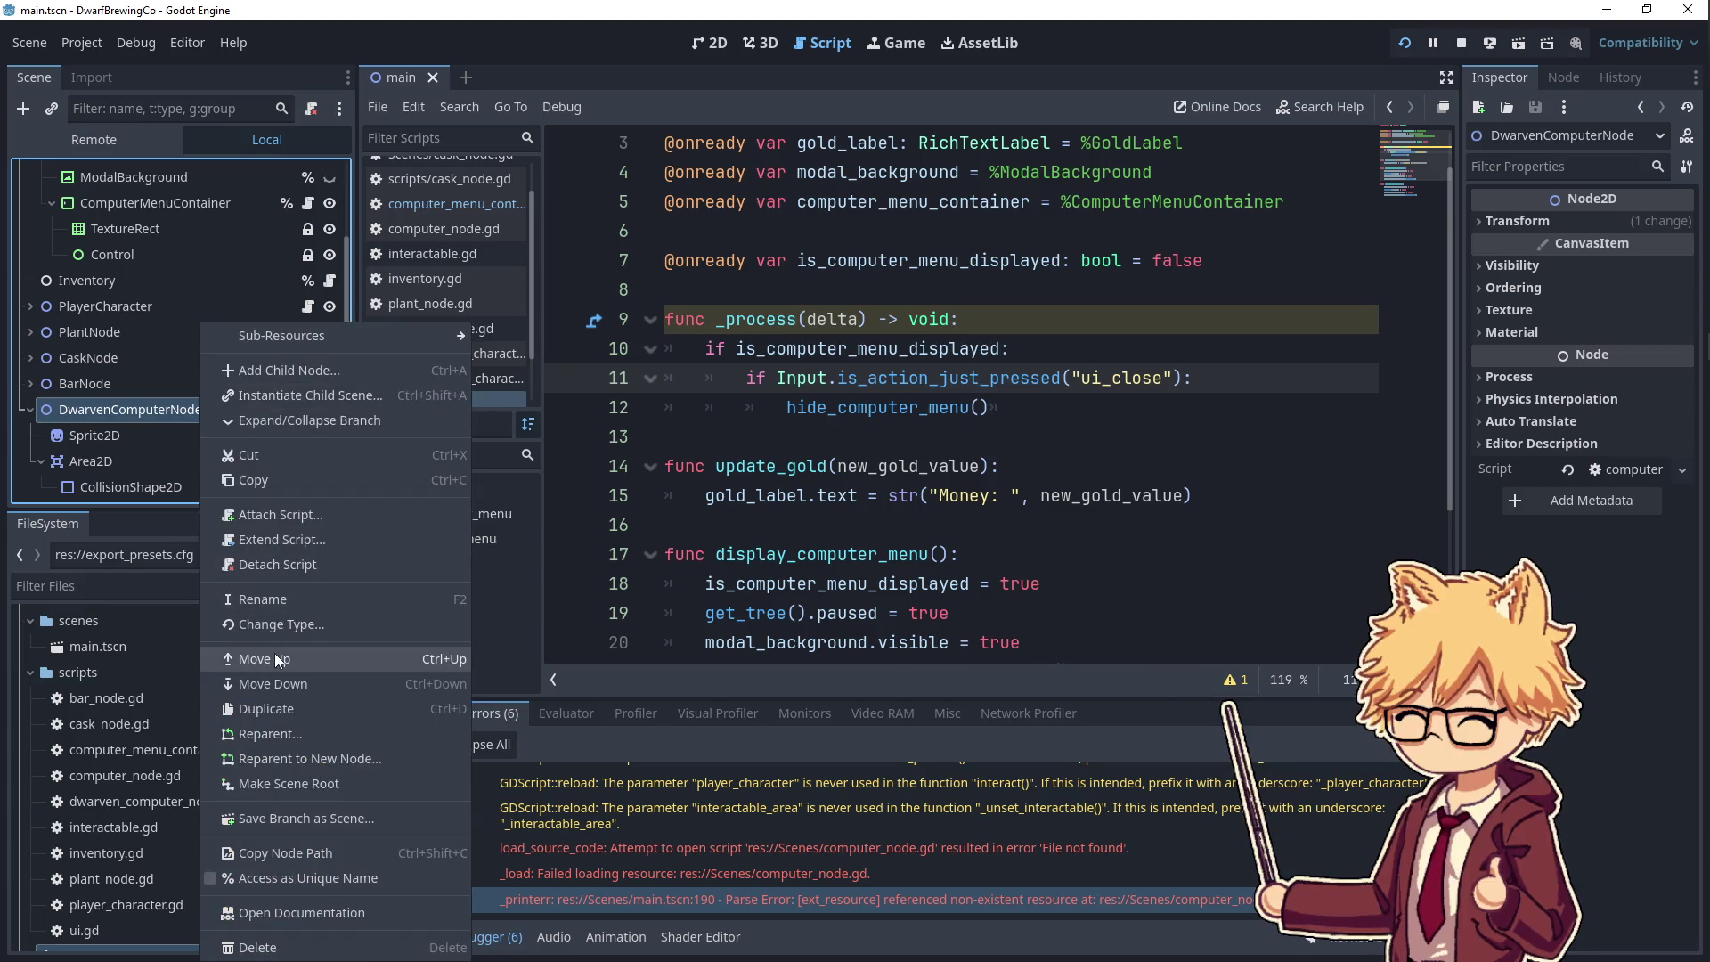
pyautogui.click(276, 564)
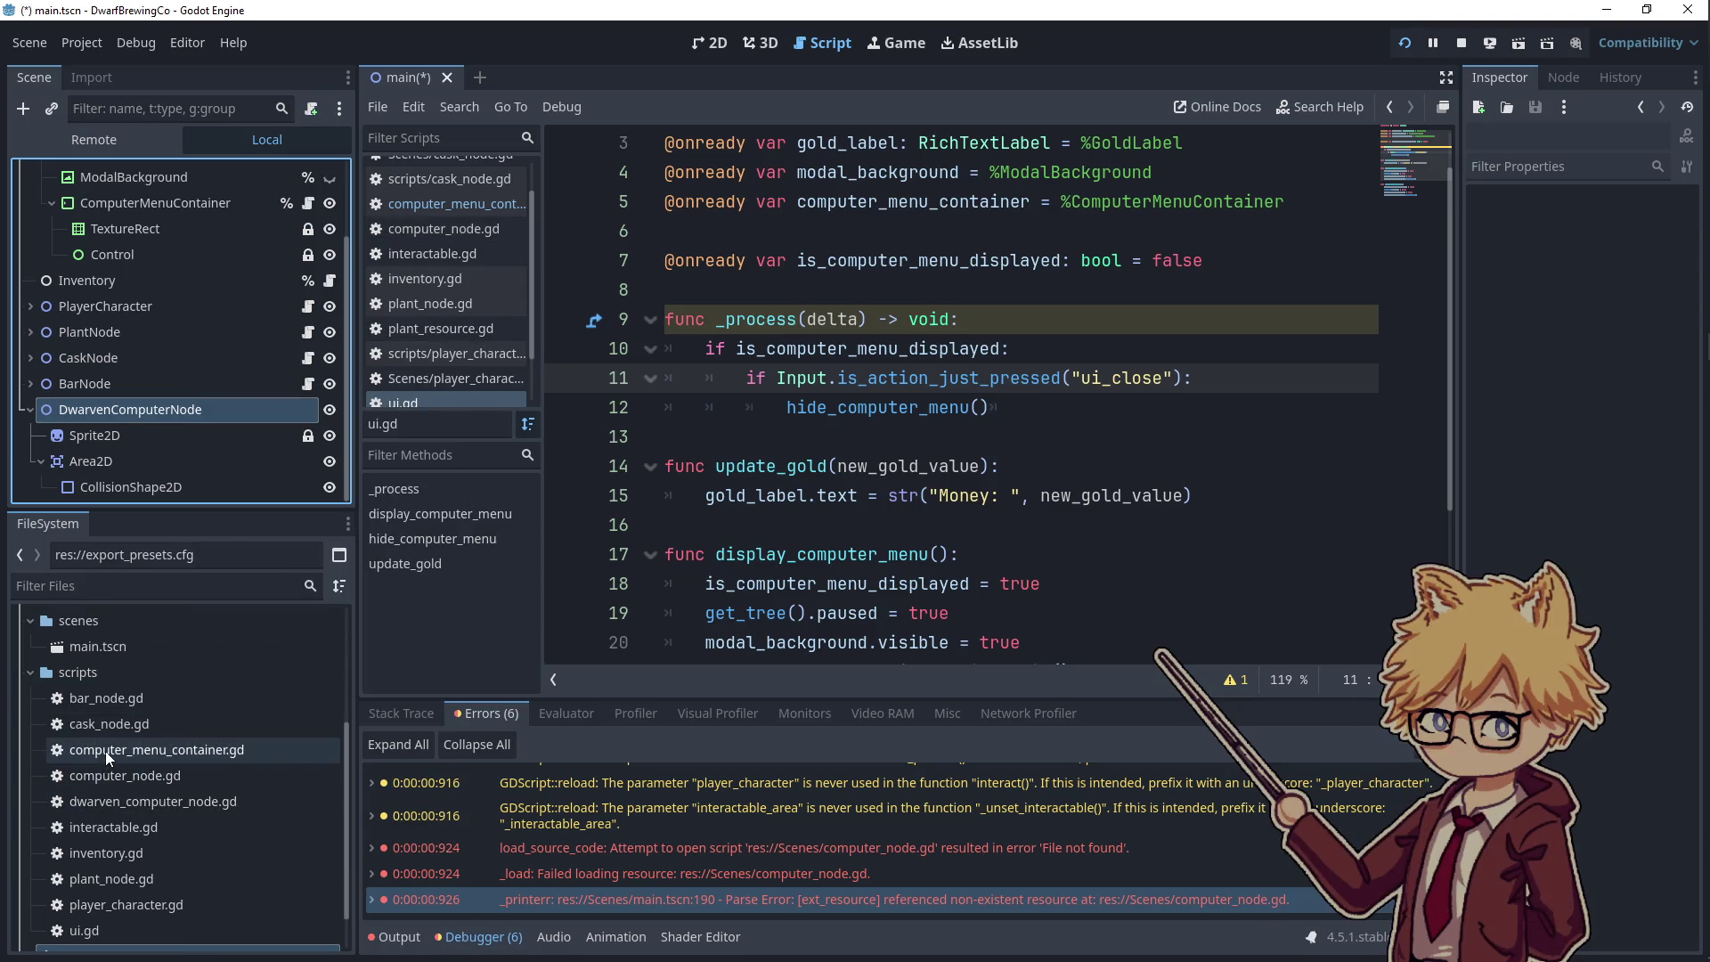
pyautogui.moveTo(99, 771)
pyautogui.mouseDown()
pyautogui.moveTo(149, 406)
pyautogui.moveTo(133, 403)
pyautogui.mouseUp()
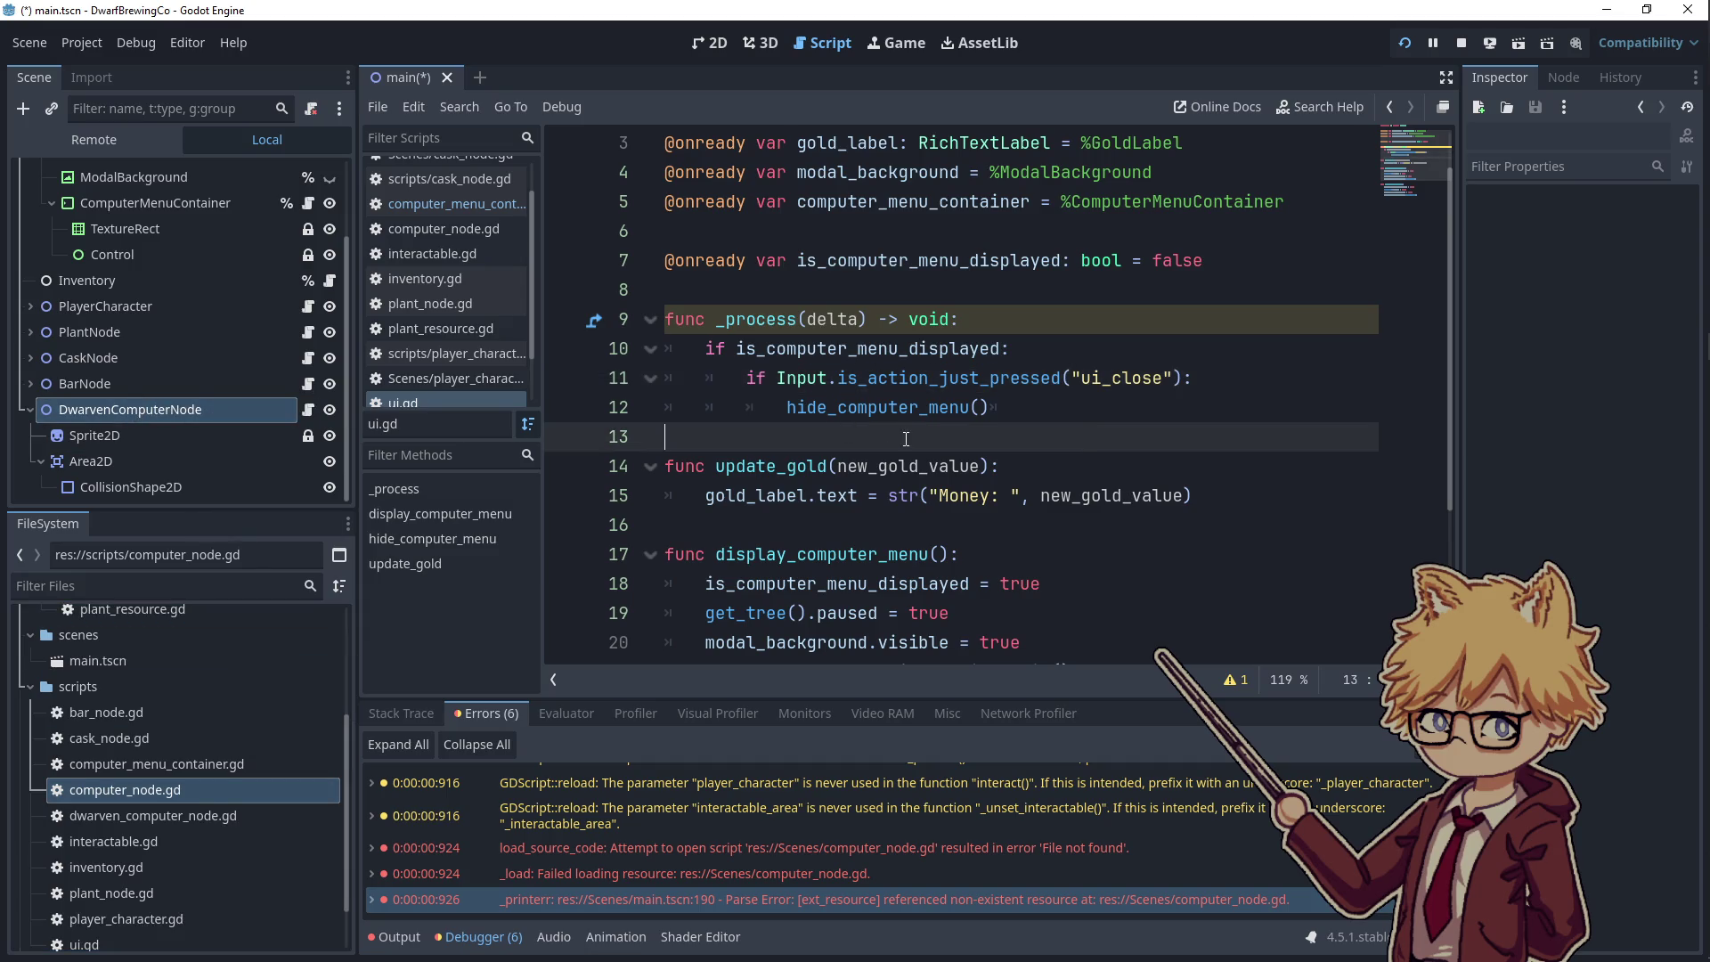
pyautogui.press('F5')
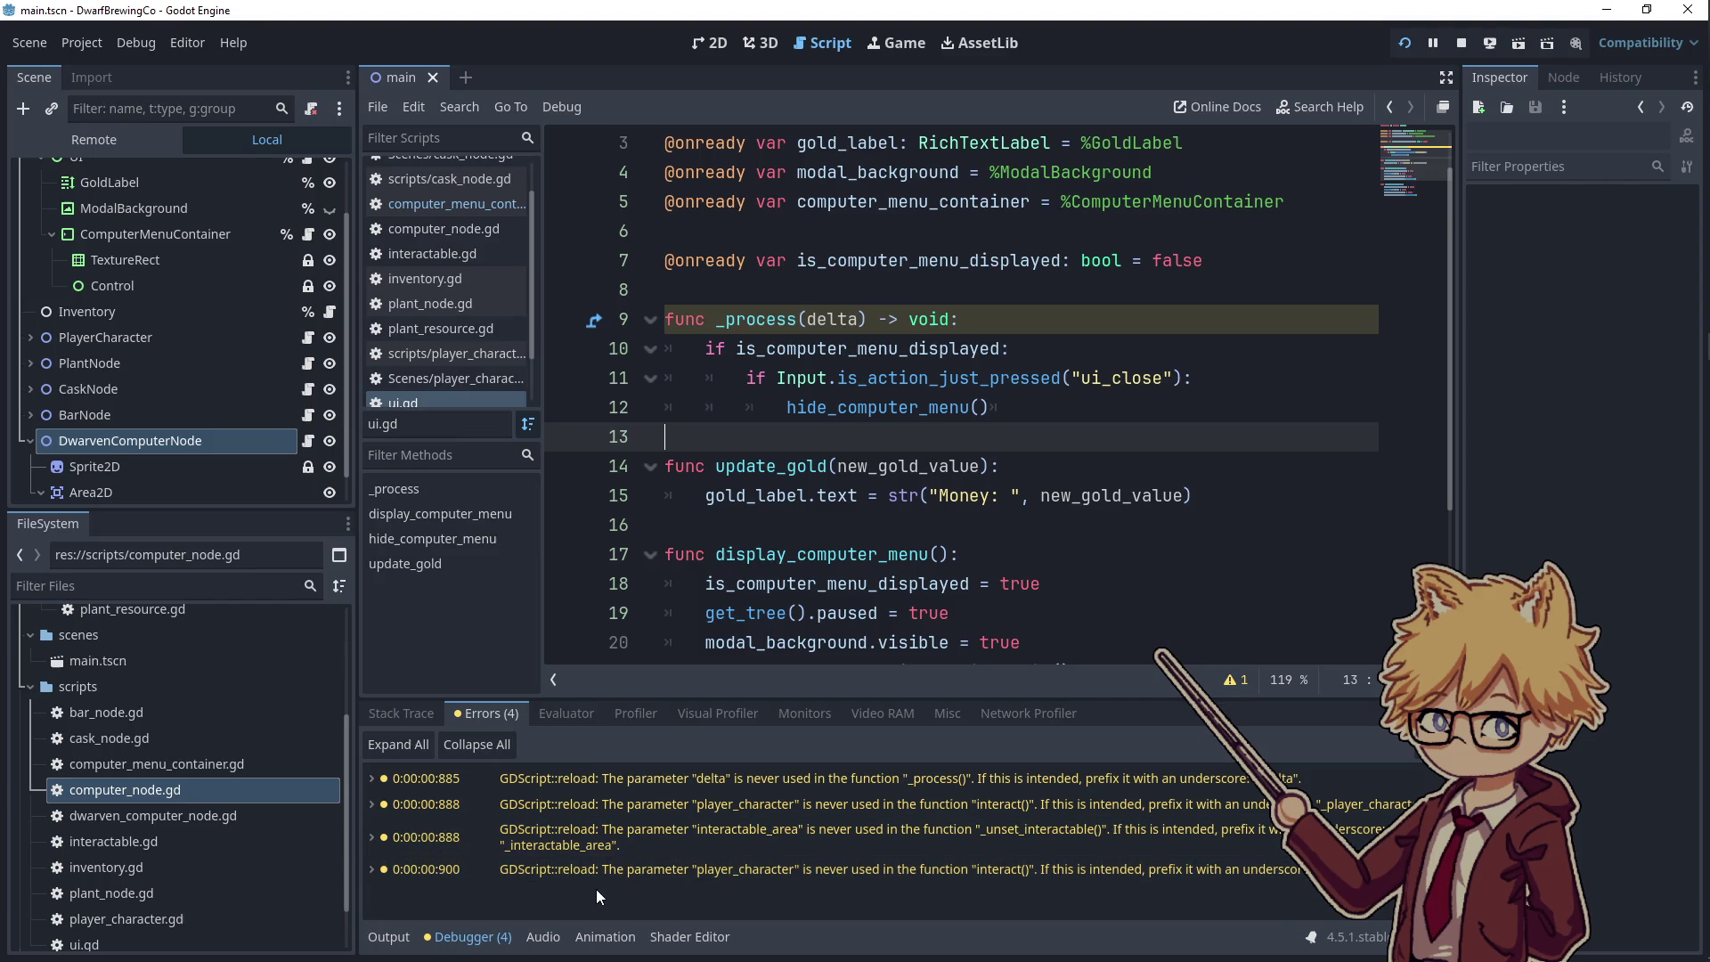
pyautogui.click(837, 539)
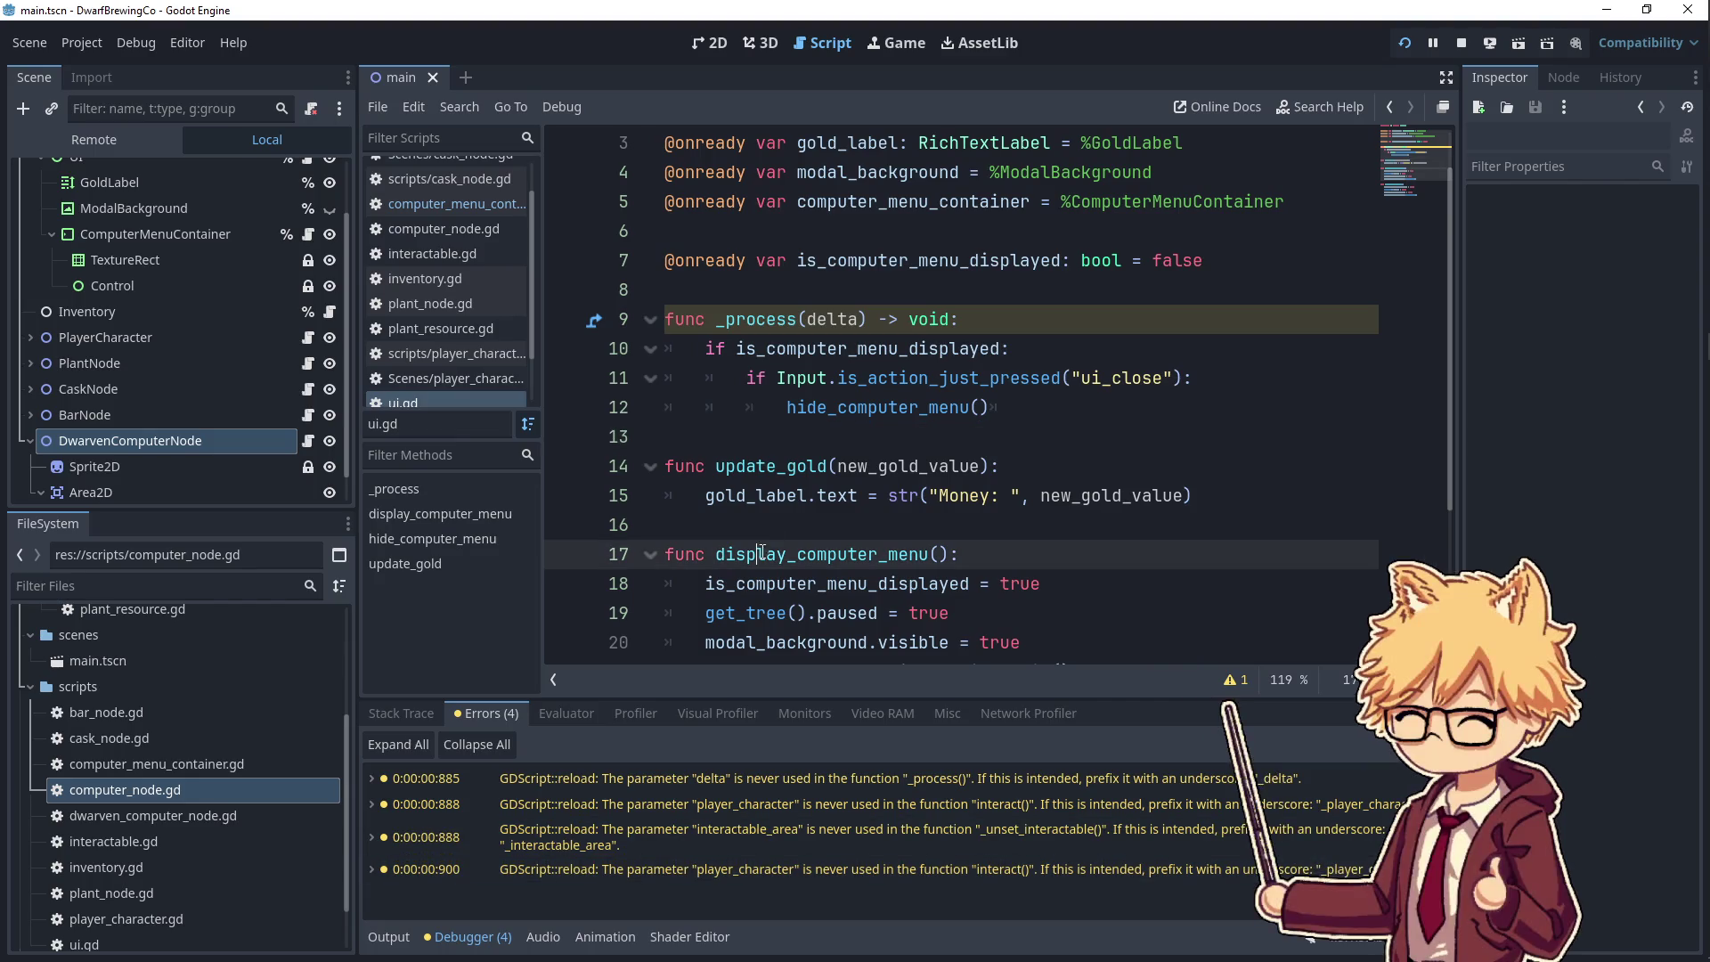
pyautogui.click(1460, 43)
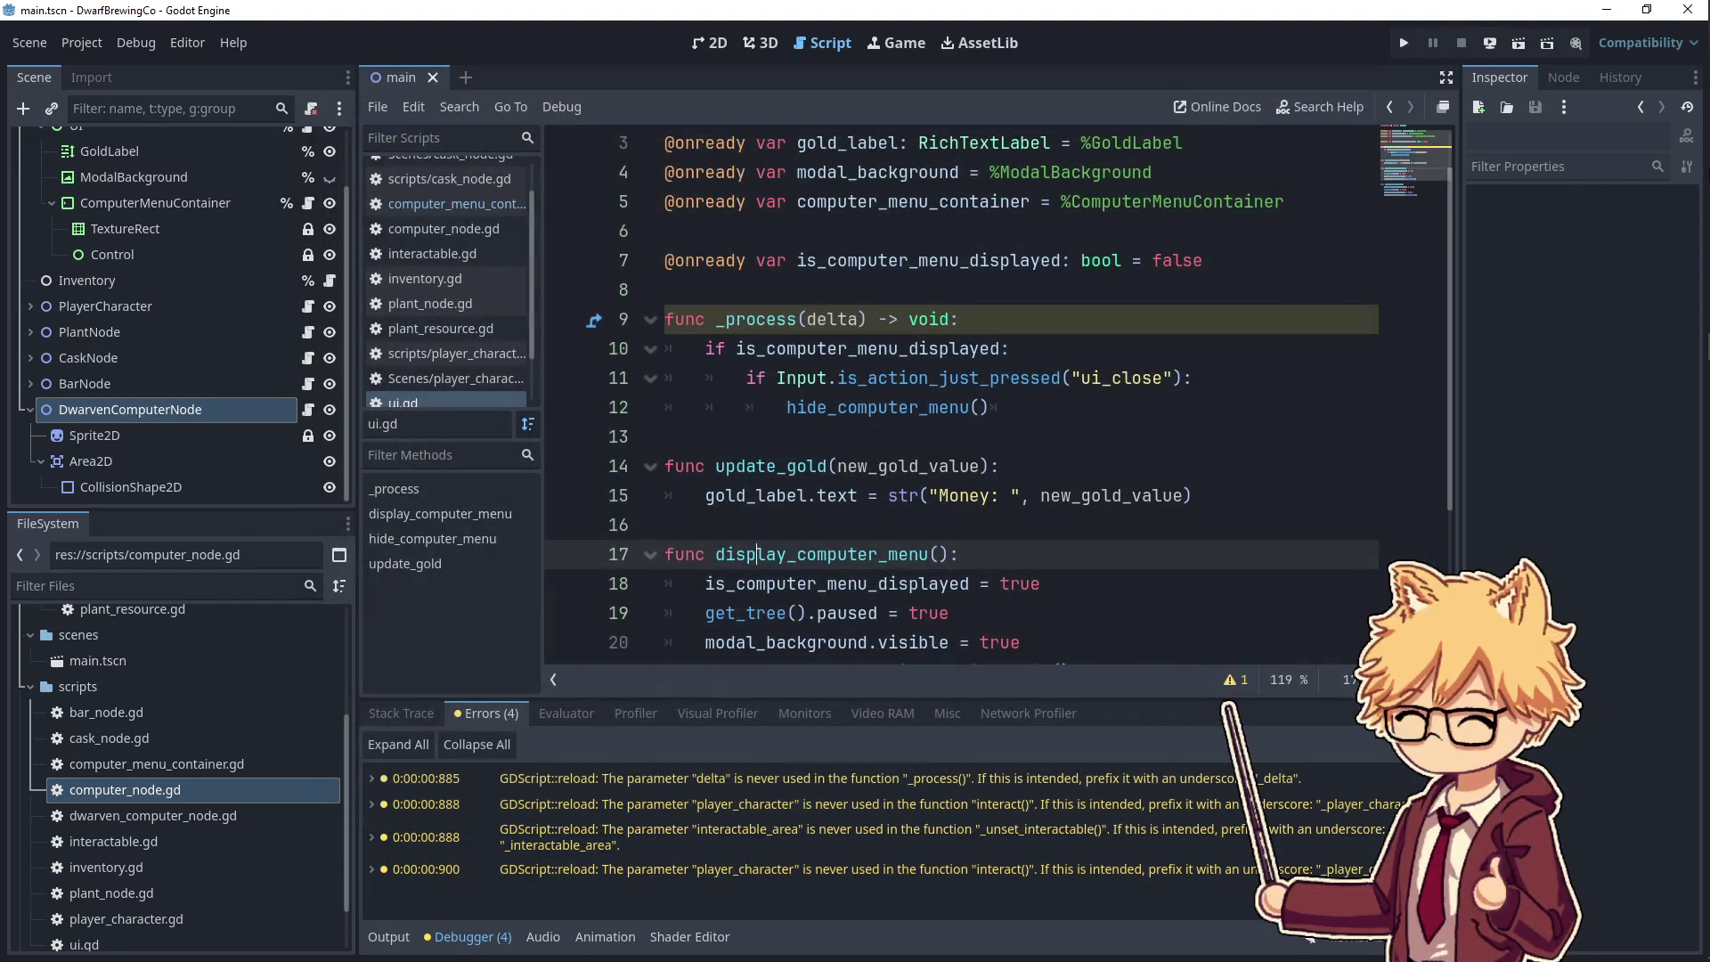
# - Open the v0.0.1 export folder and inspect the contents of v0.0.1.zip
pyautogui.moveTo(1682, 181)
pyautogui.click(1682, 42)
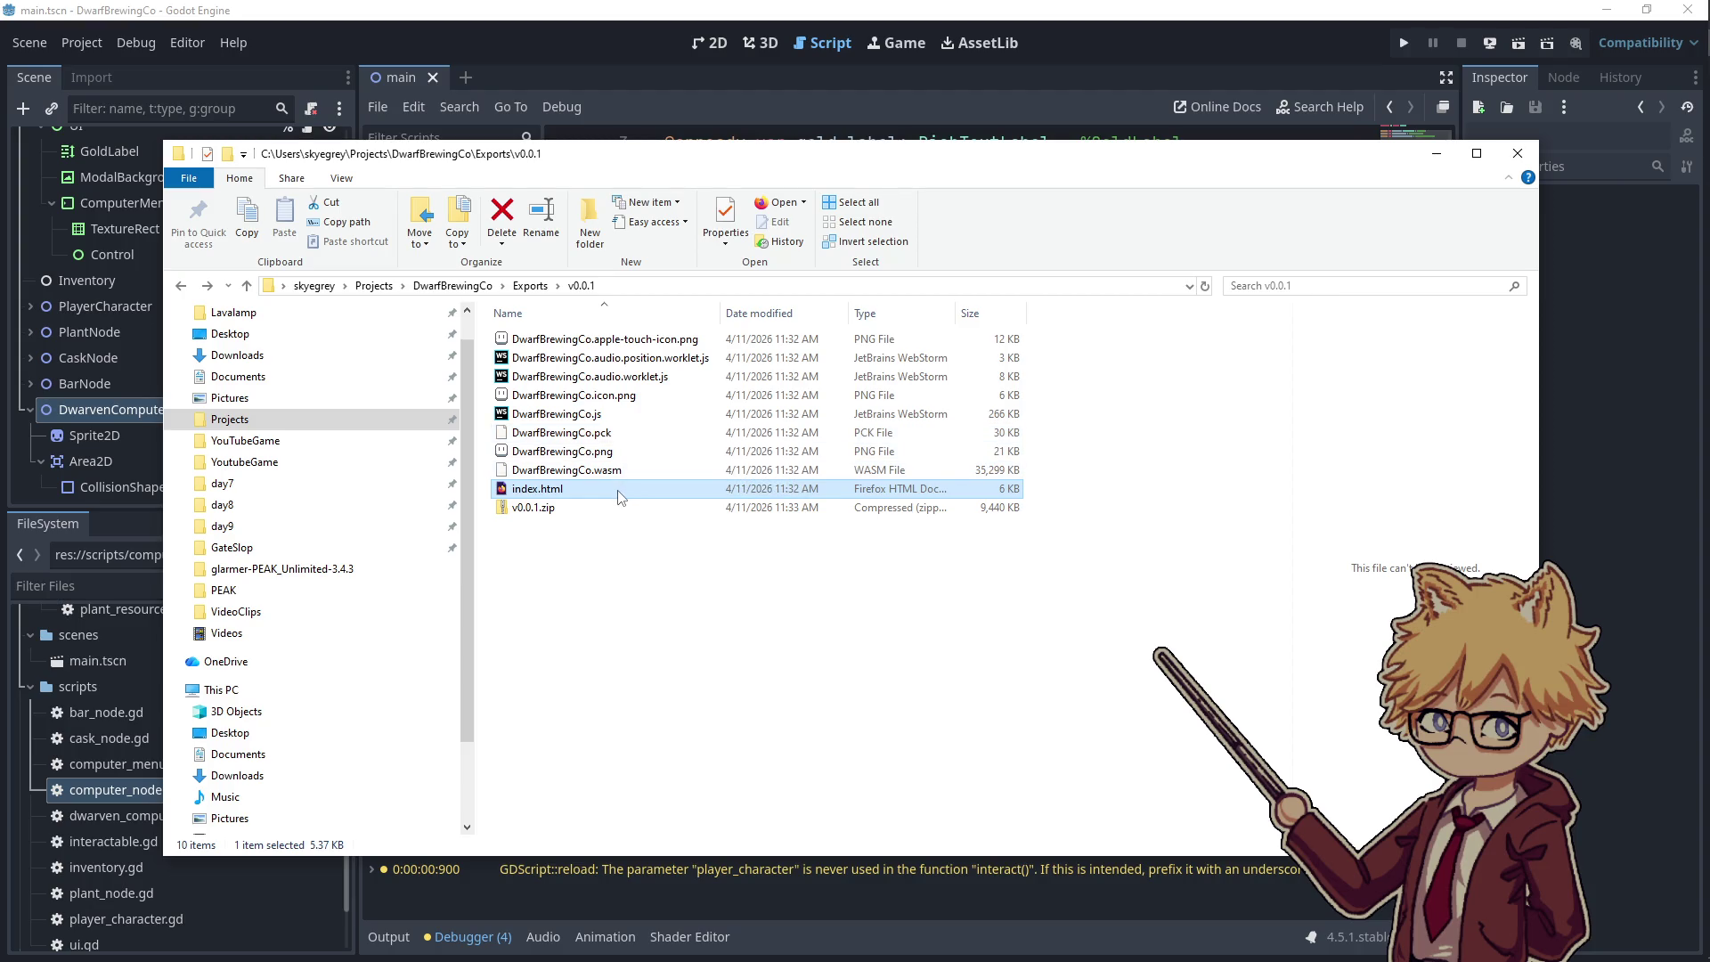
pyautogui.doubleClick(570, 508)
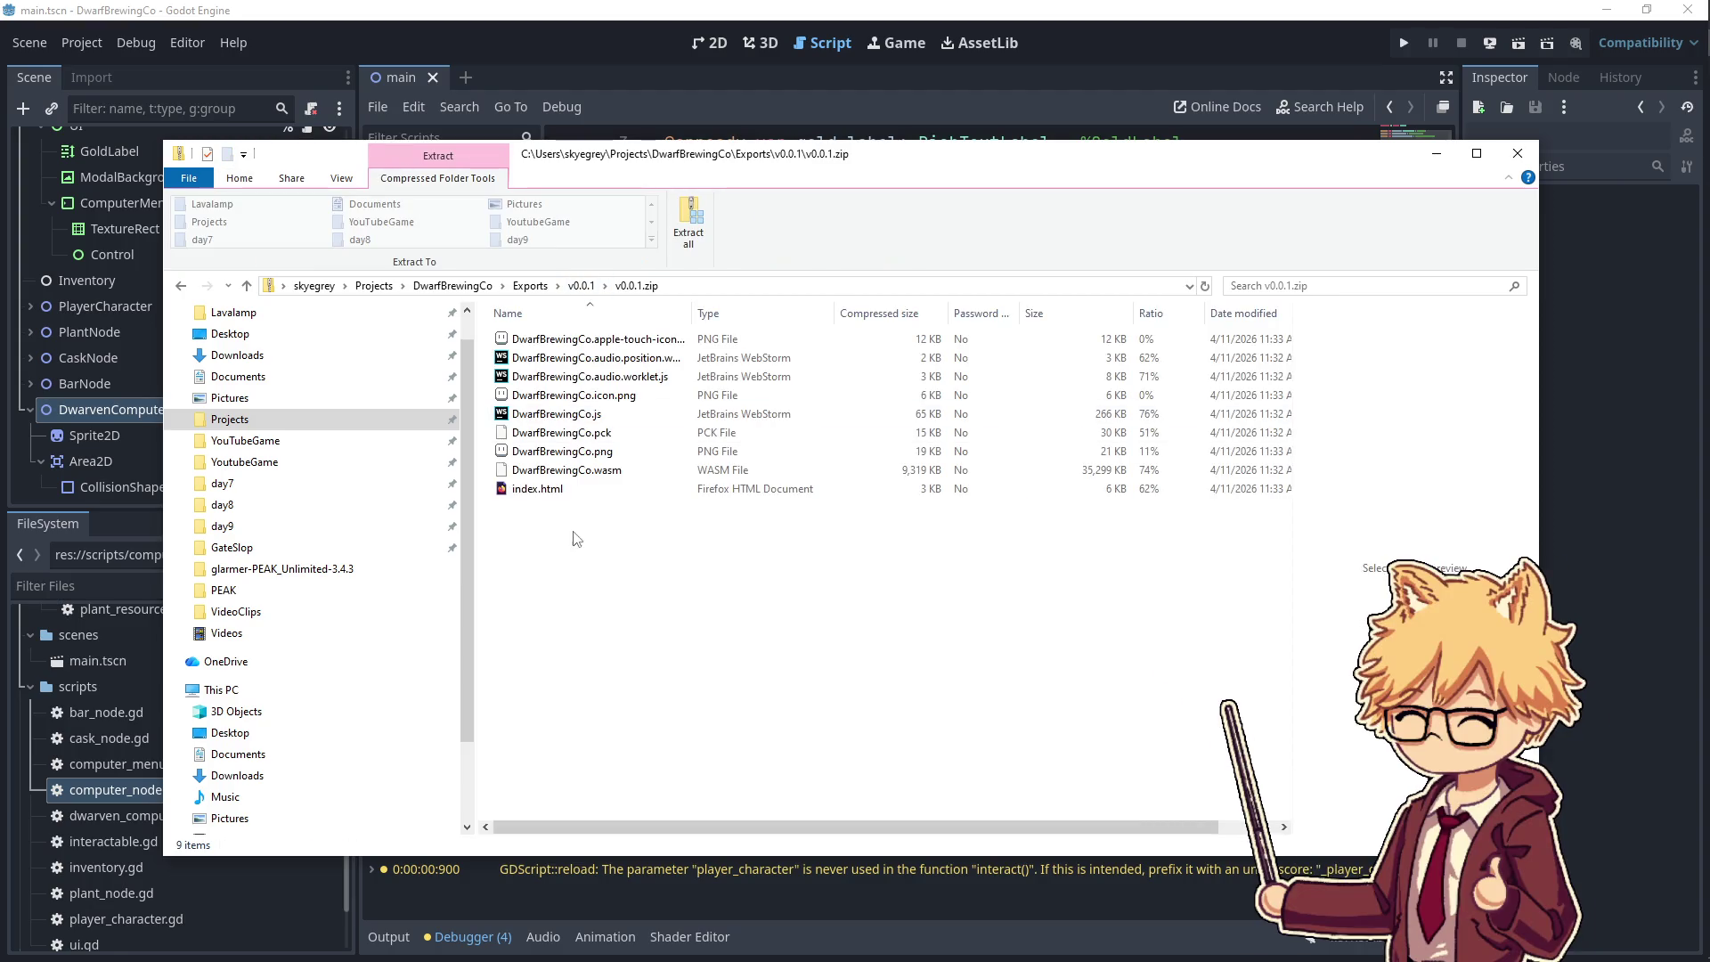
pyautogui.moveTo(691, 312)
pyautogui.mouseDown()
pyautogui.moveTo(806, 313)
pyautogui.moveTo(779, 316)
pyautogui.mouseUp()
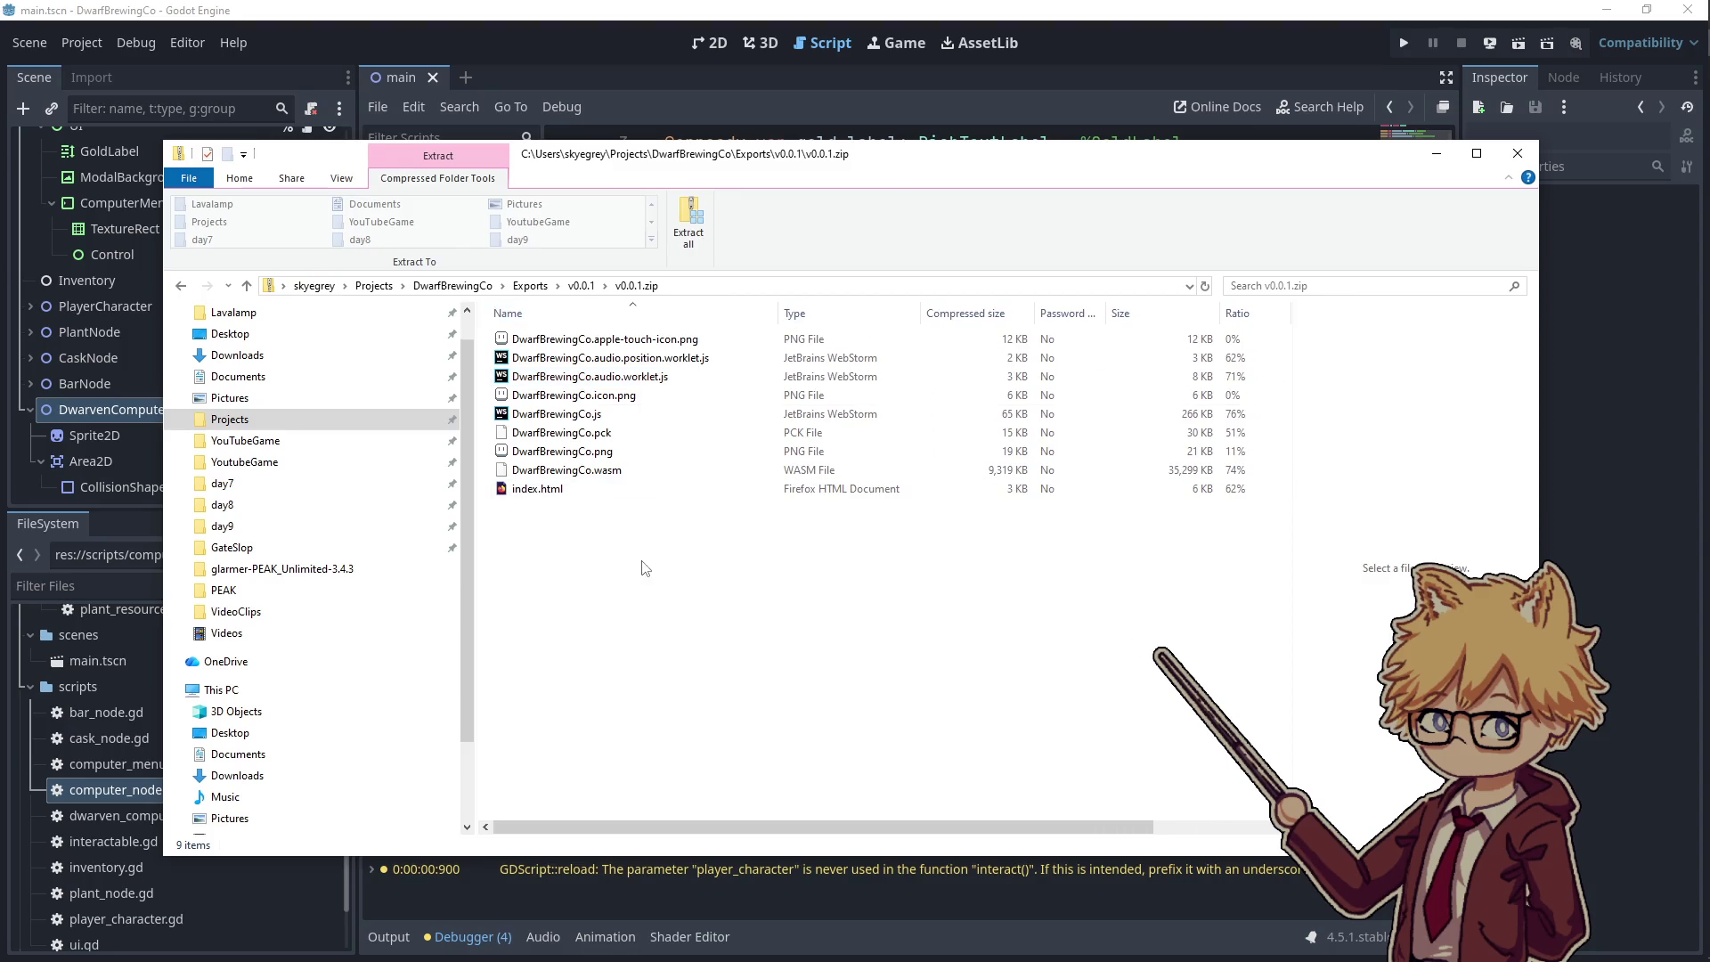
pyautogui.click(180, 285)
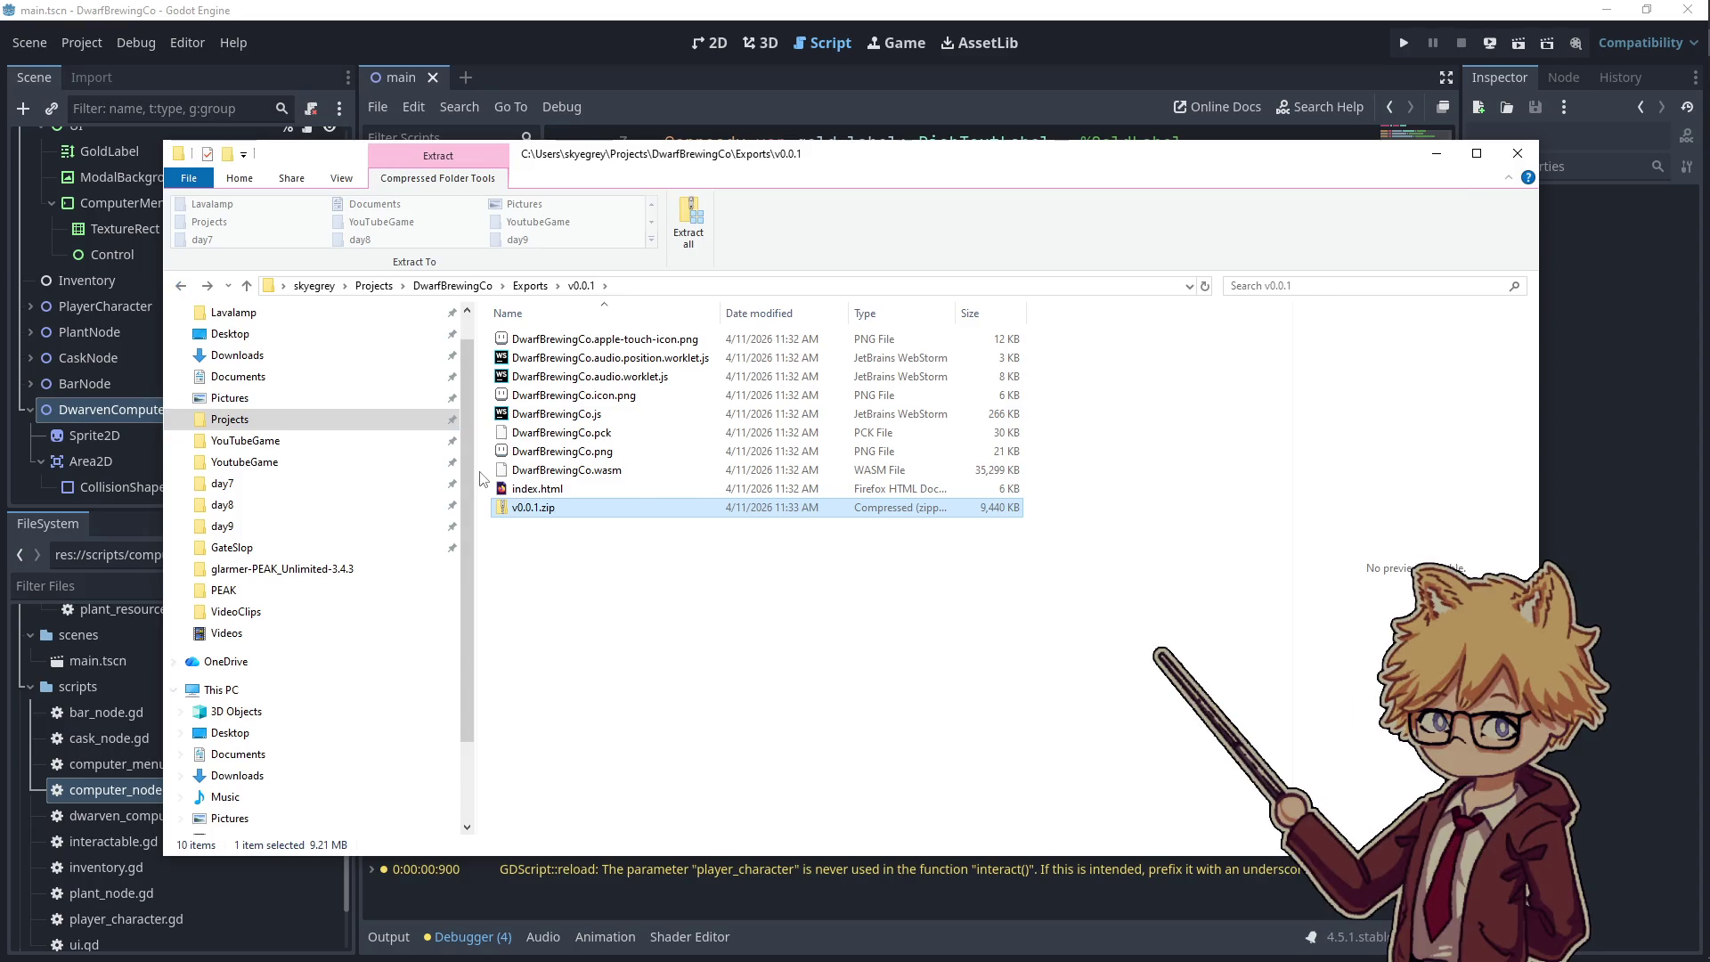
pyautogui.click(614, 611)
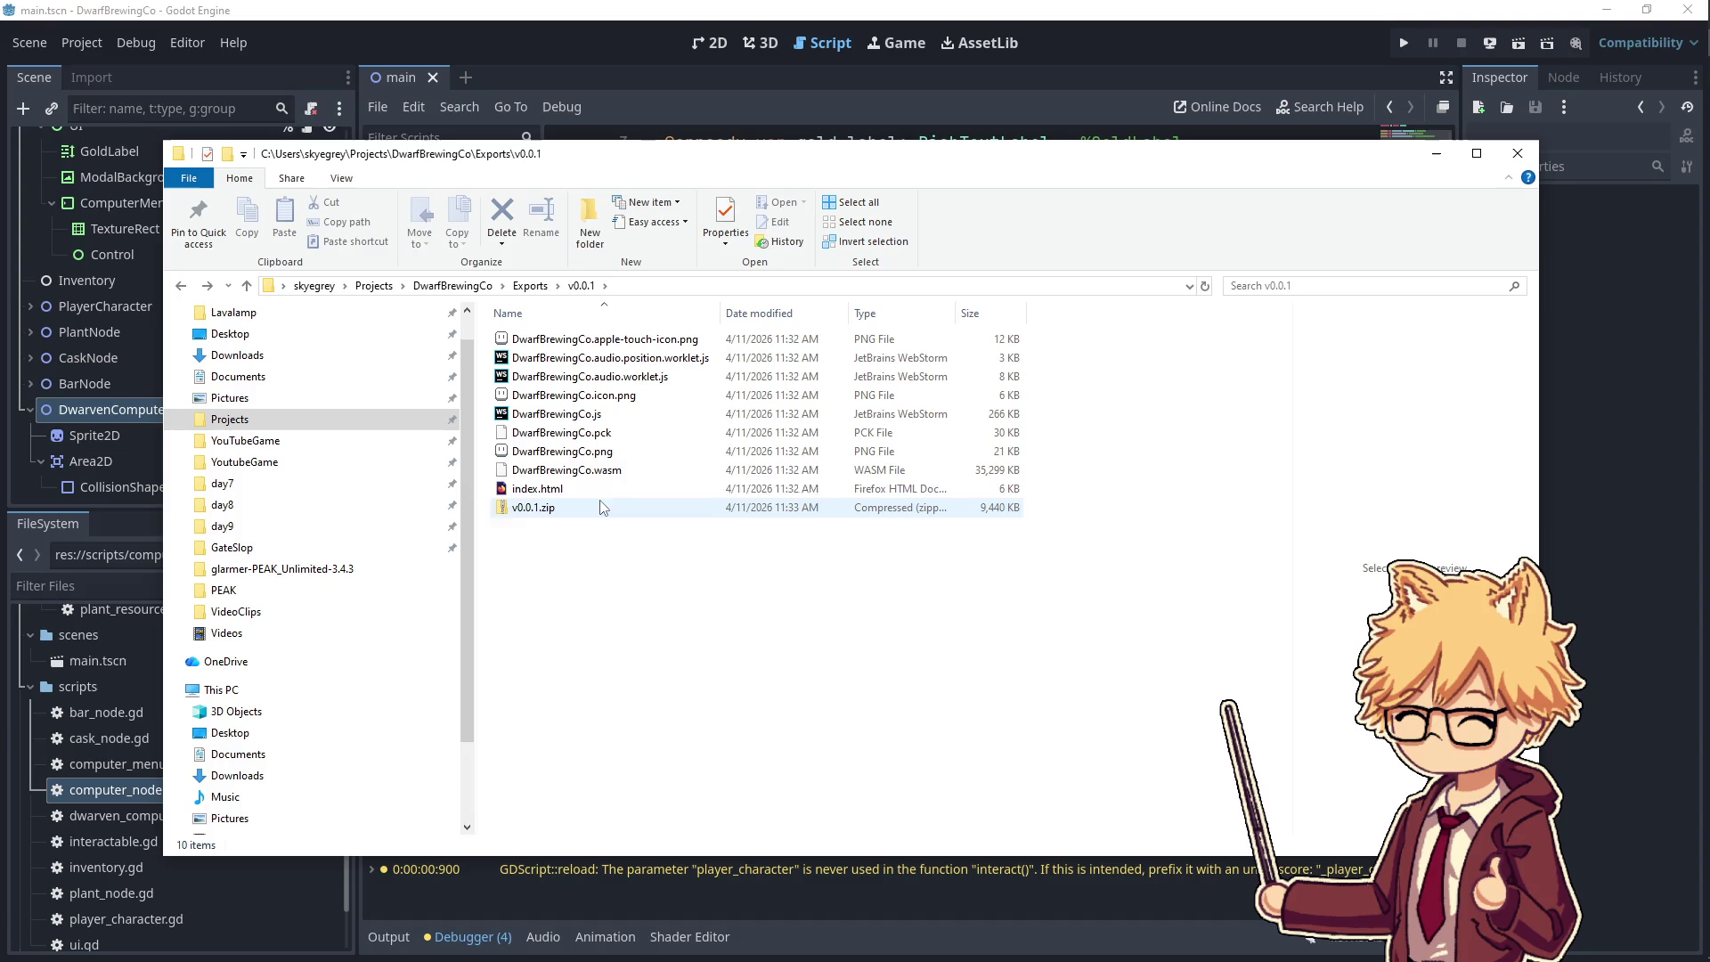
# - Rename DwarfBrewingCo.pck to index.pck
pyautogui.click(588, 434)
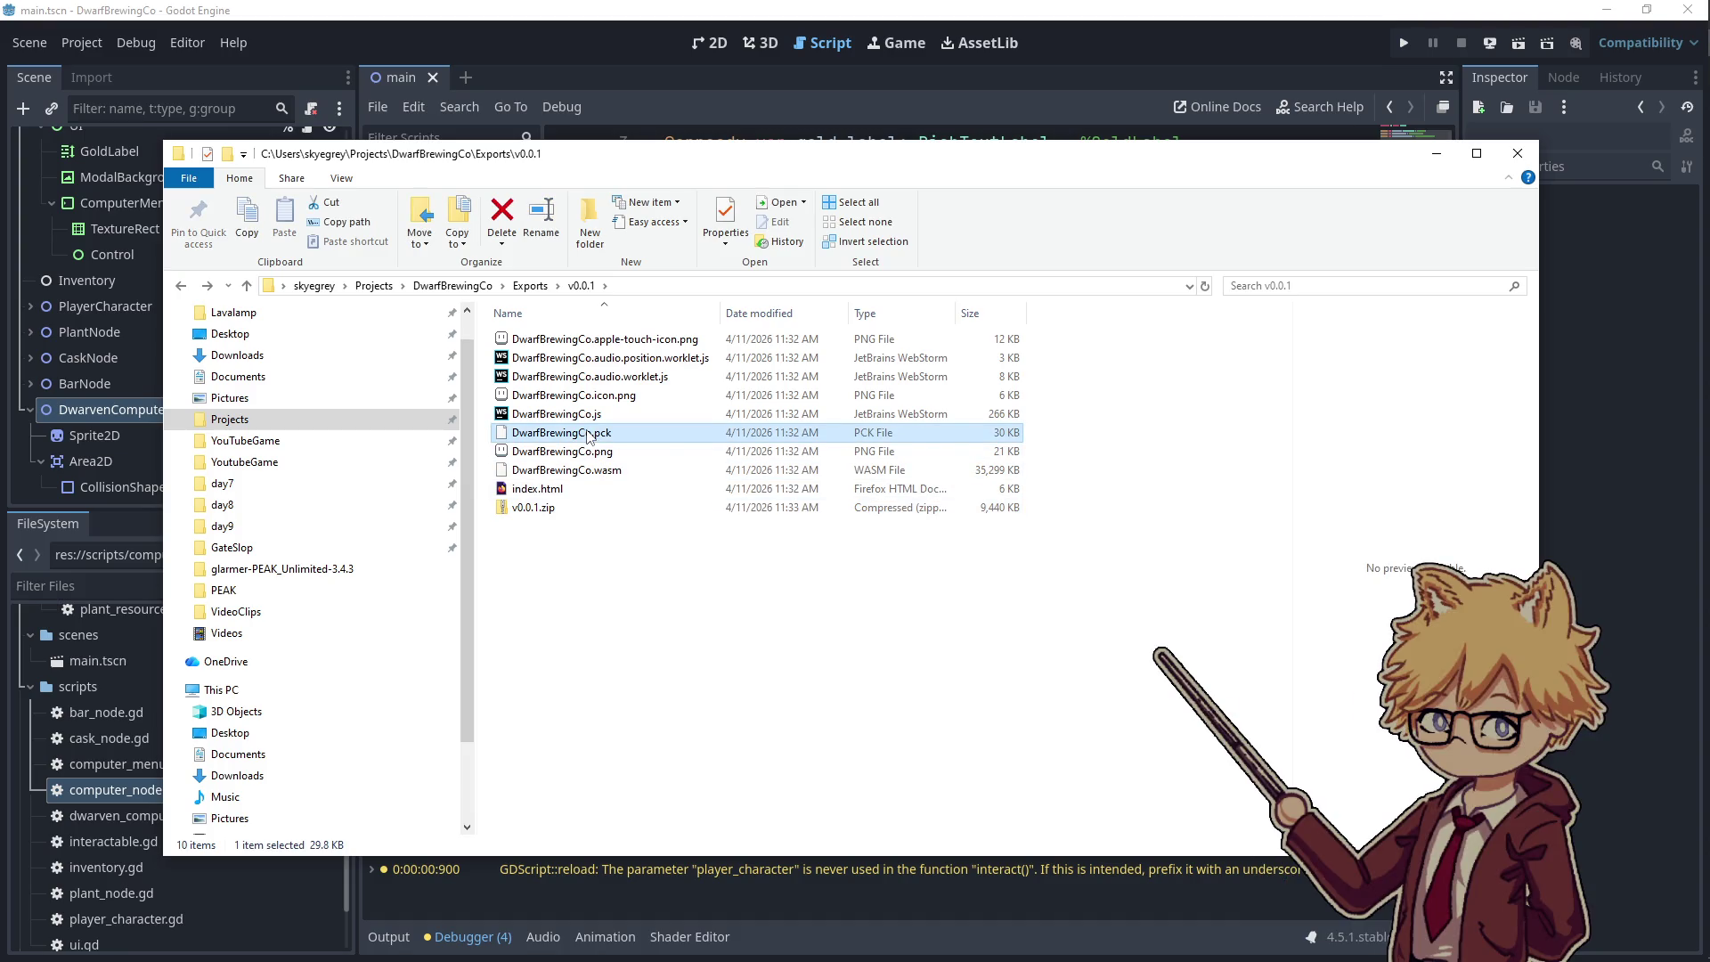
pyautogui.doubleClick(588, 434)
pyautogui.click(1238, 423)
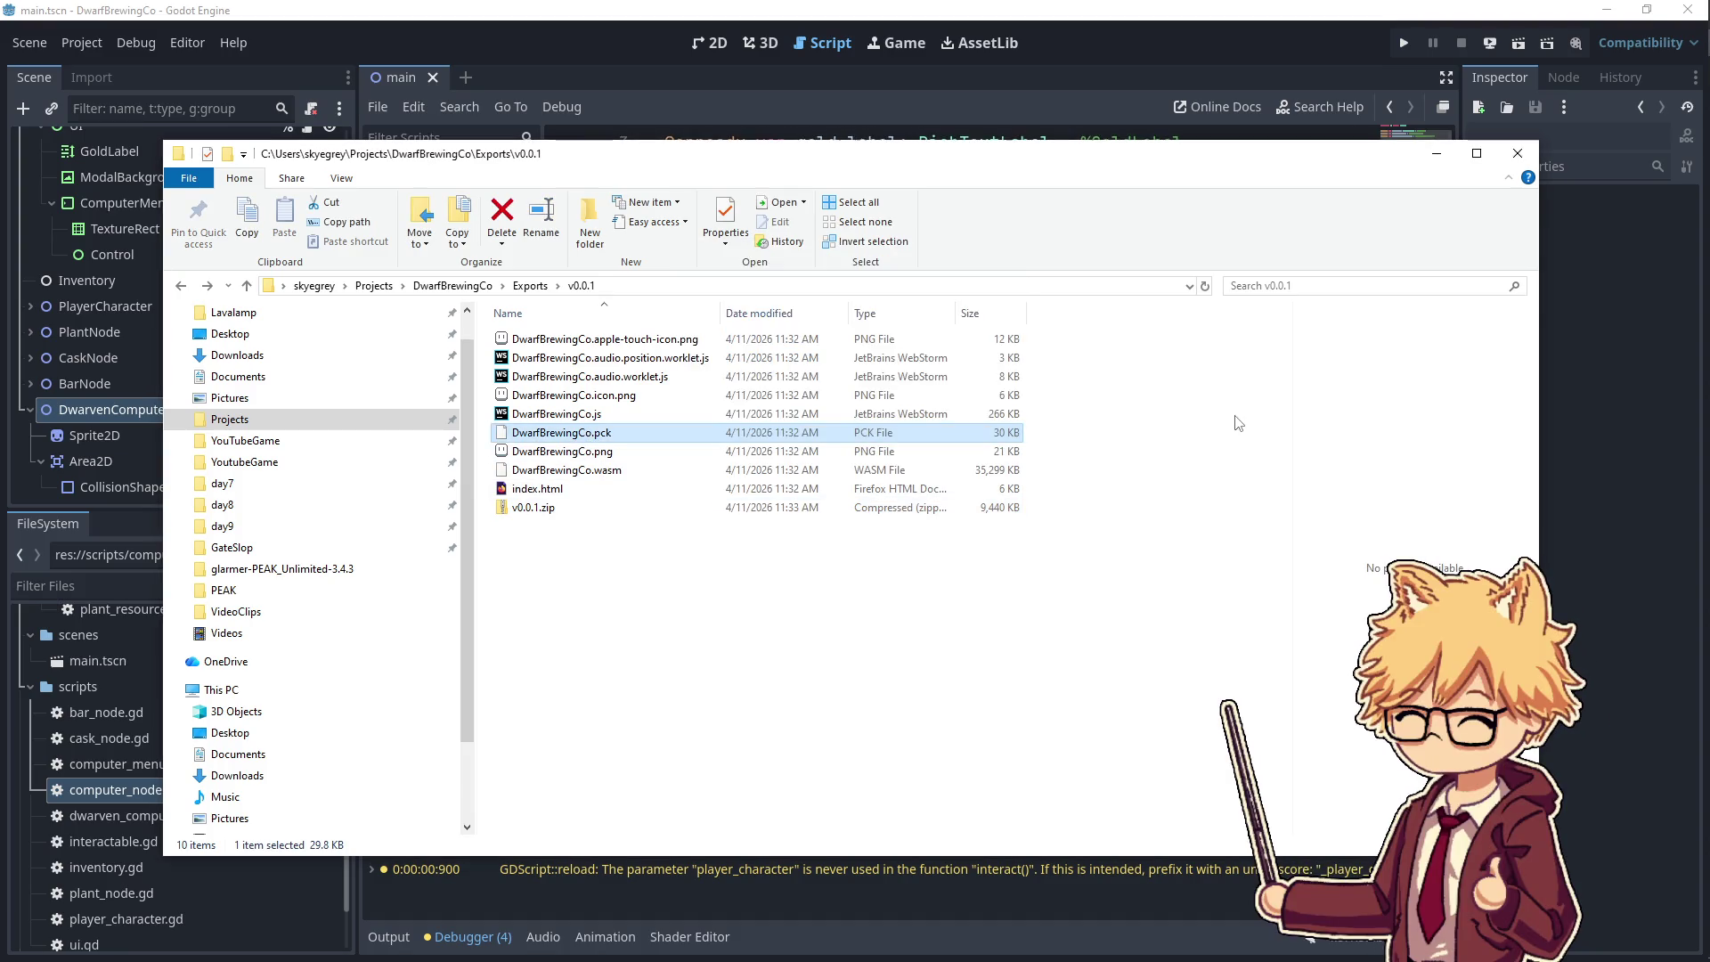
pyautogui.click(550, 433)
pyautogui.rightClick(550, 435)
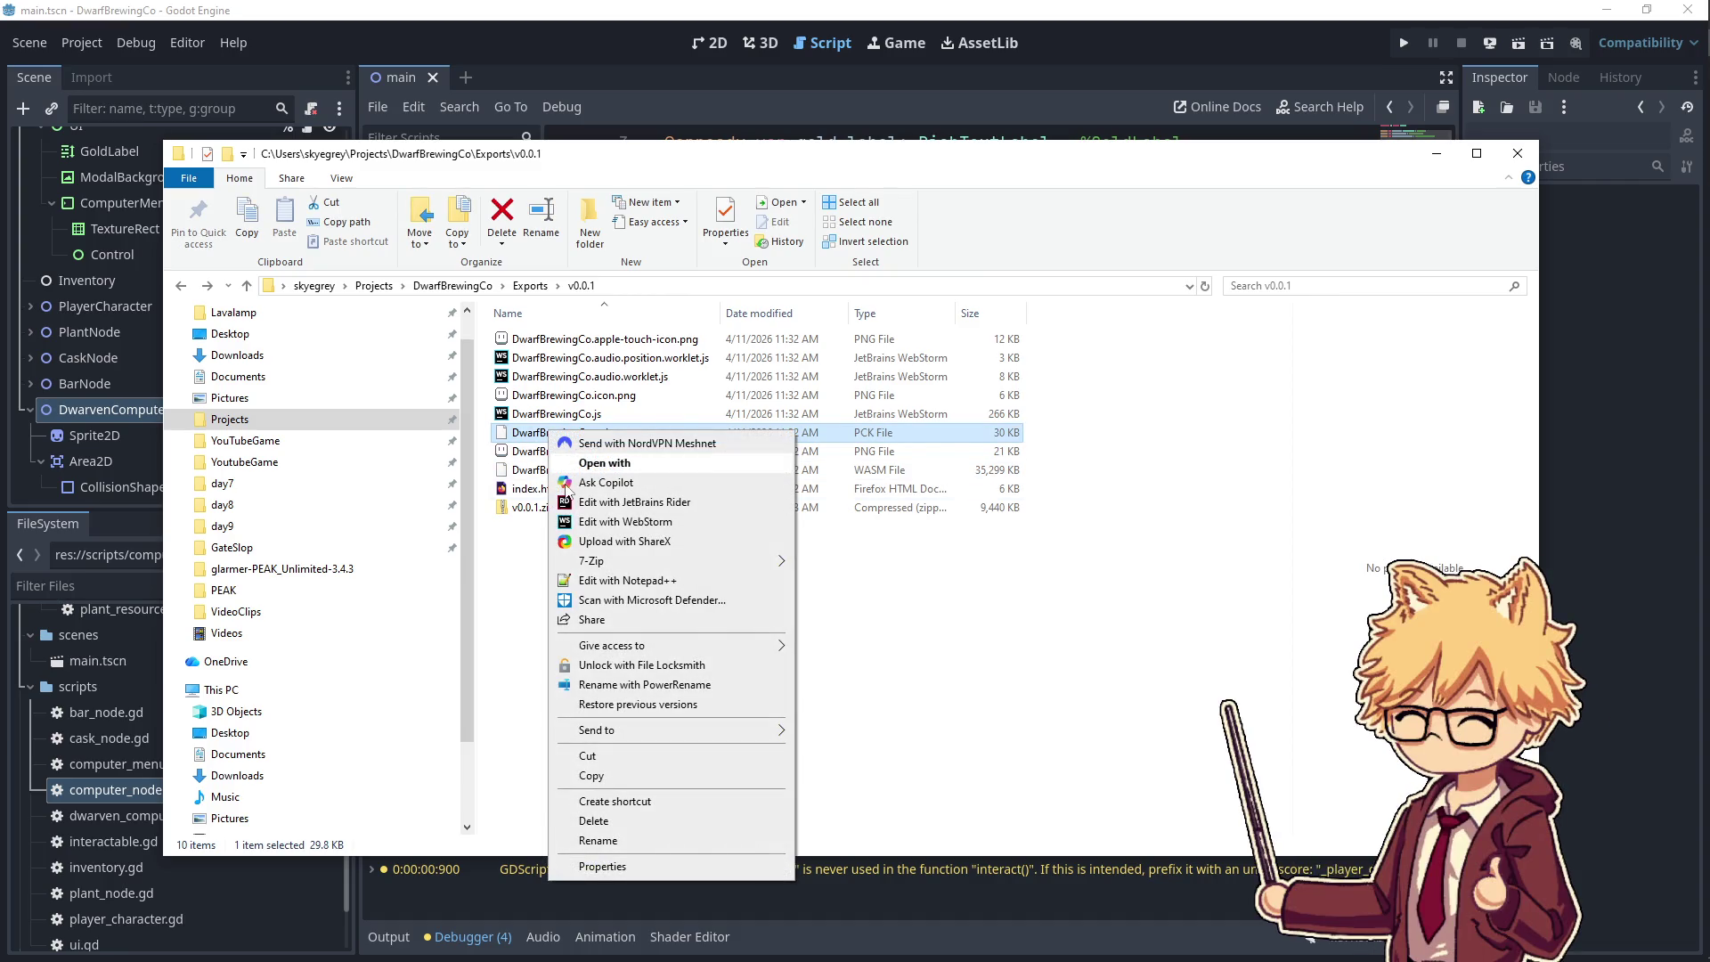
pyautogui.click(634, 842)
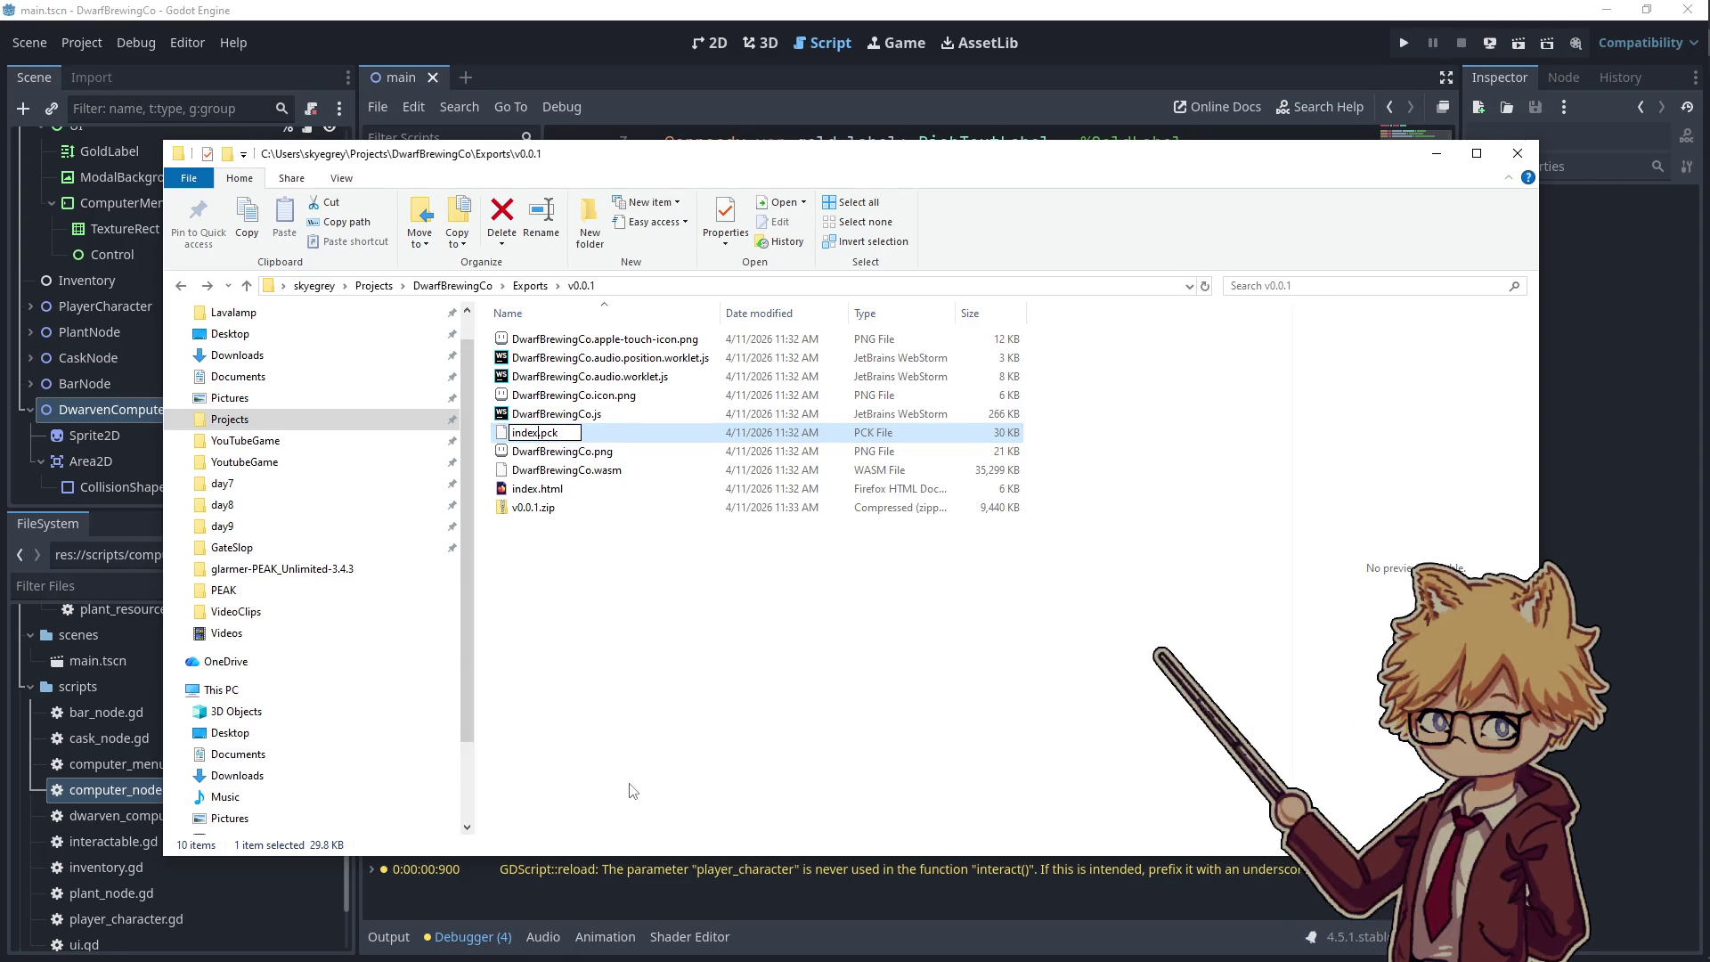
pyautogui.press('Return')
# - Delete the old v0.0.1.zip archive
pyautogui.click(535, 507)
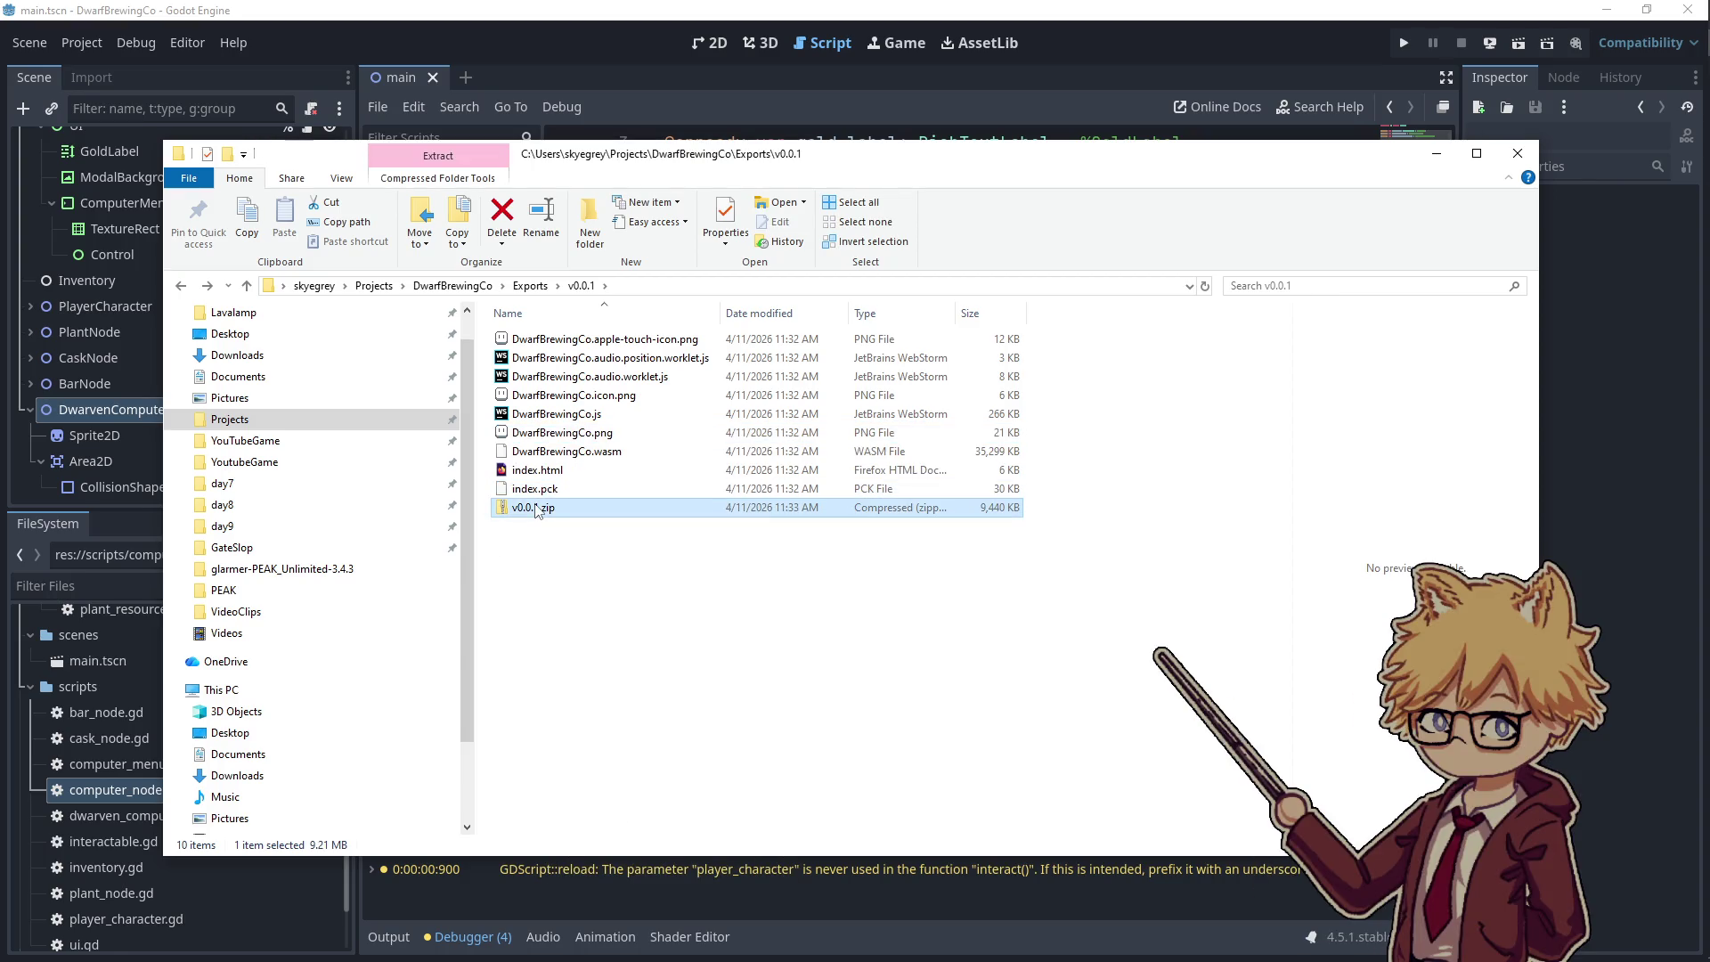
pyautogui.press('Delete')
pyautogui.rightClick(594, 531)
pyautogui.click(523, 586)
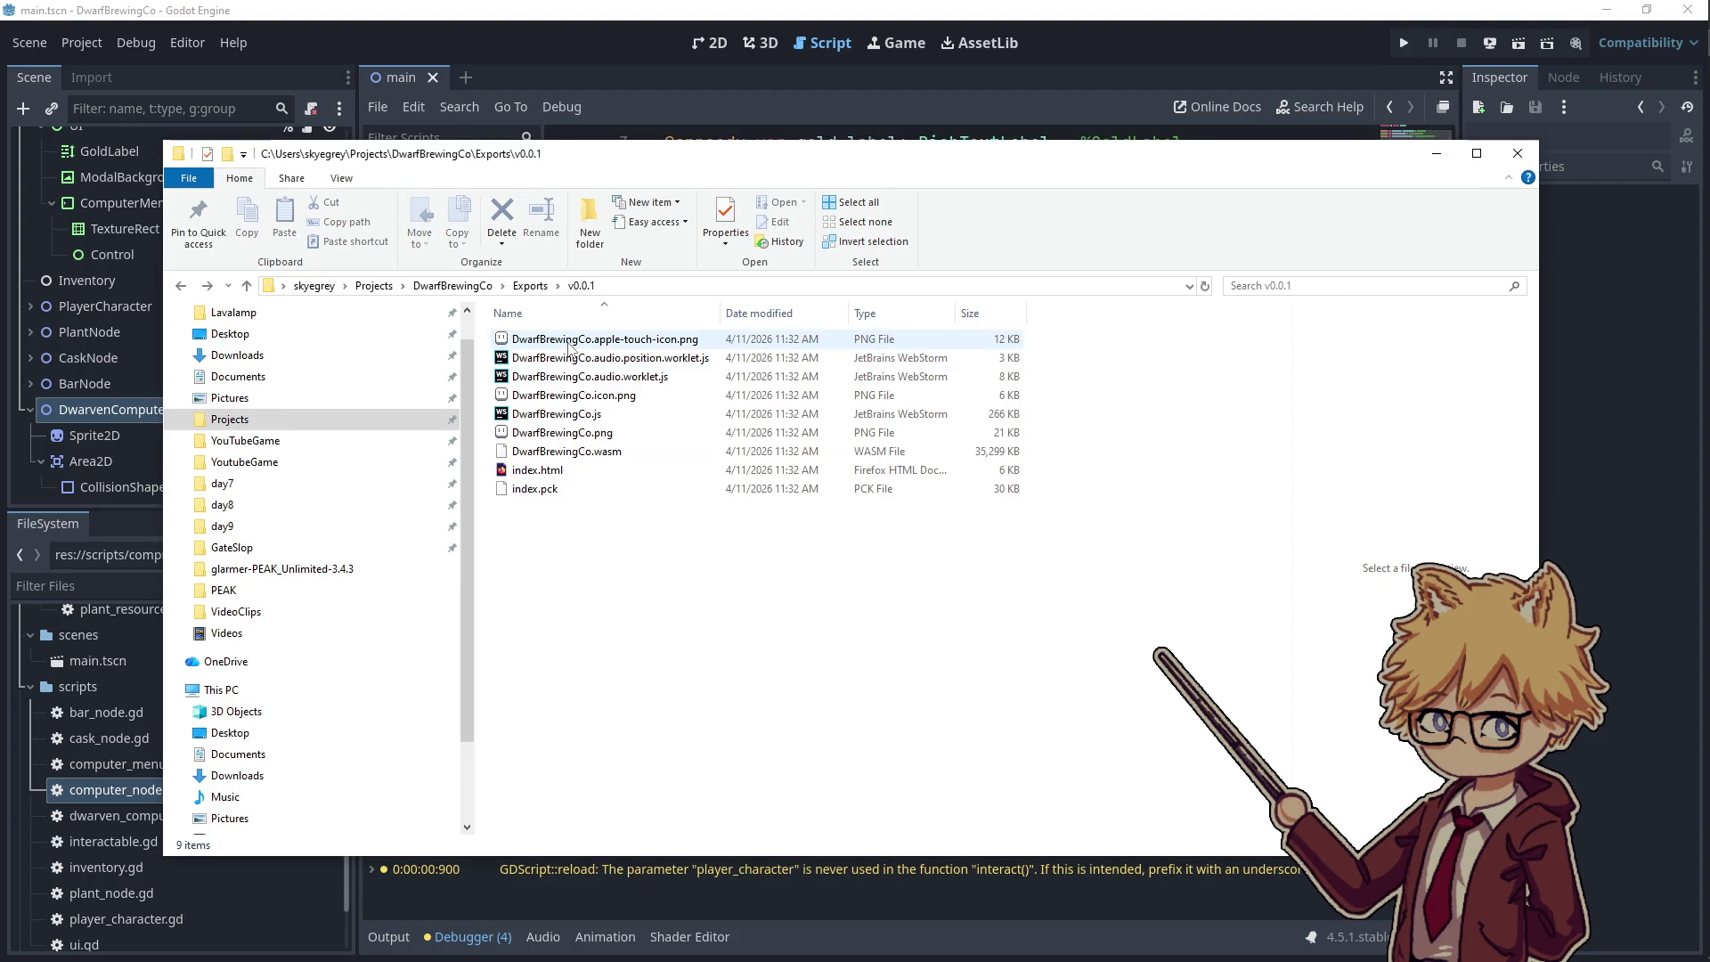
# - Package all nine export files into a new v0.0.1.zip with 7-Zip
pyautogui.hotkey('ctrl', 'a')
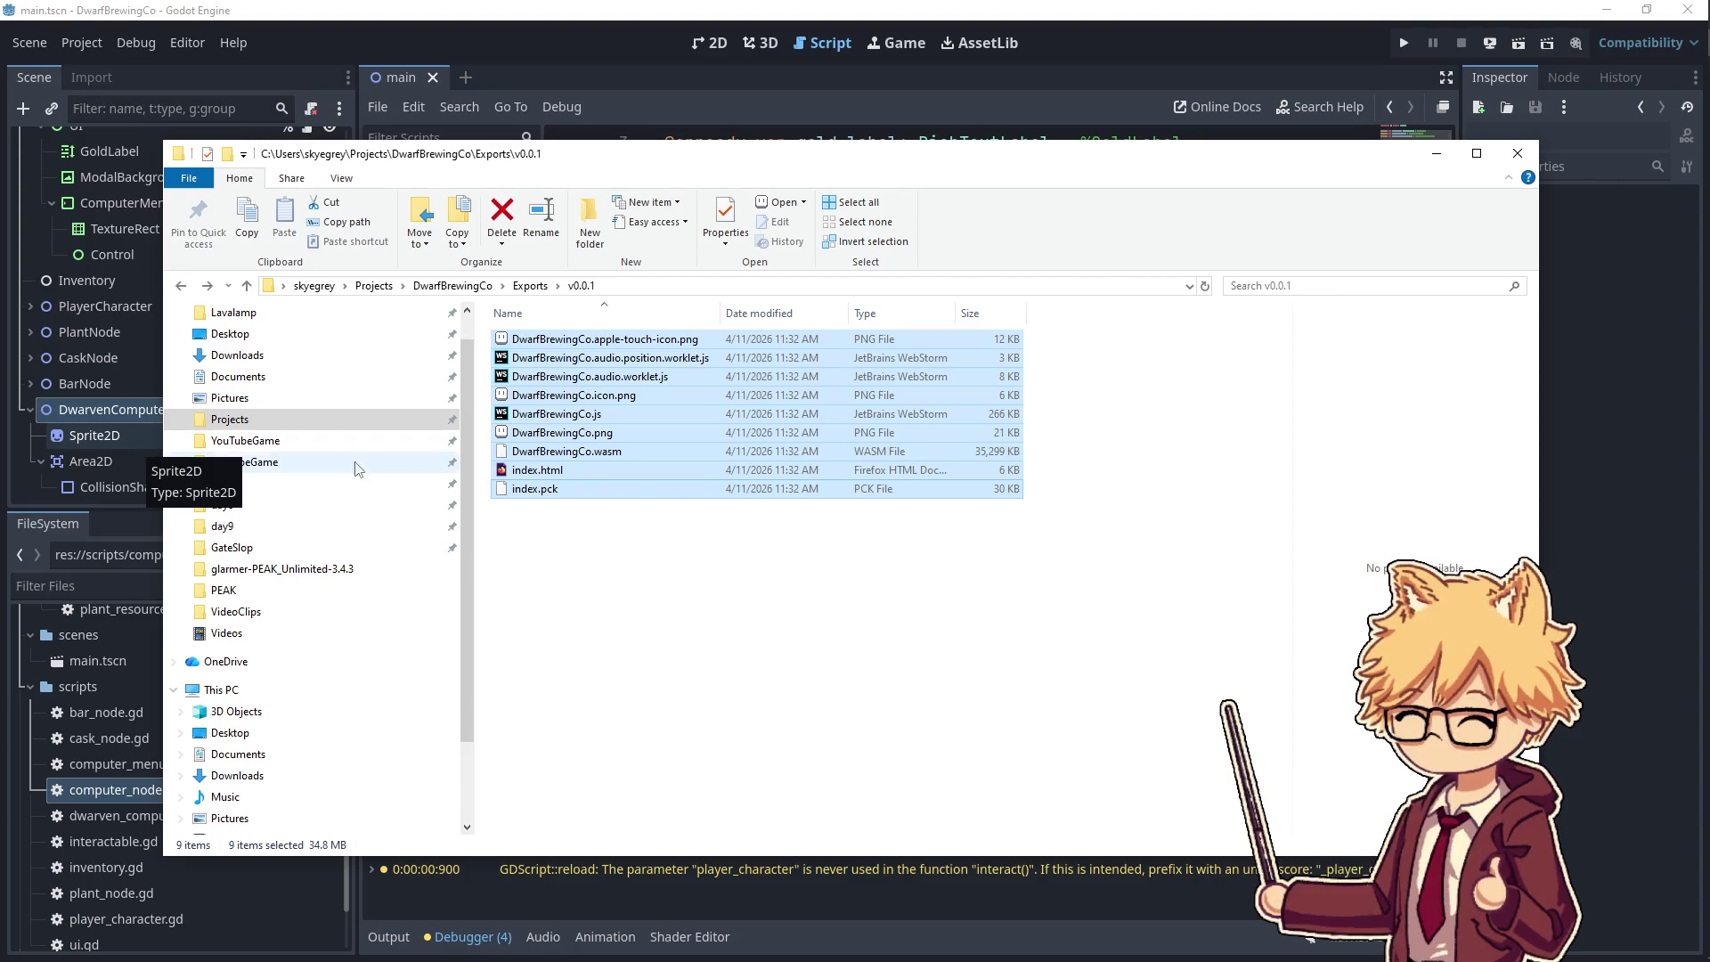
pyautogui.rightClick(764, 474)
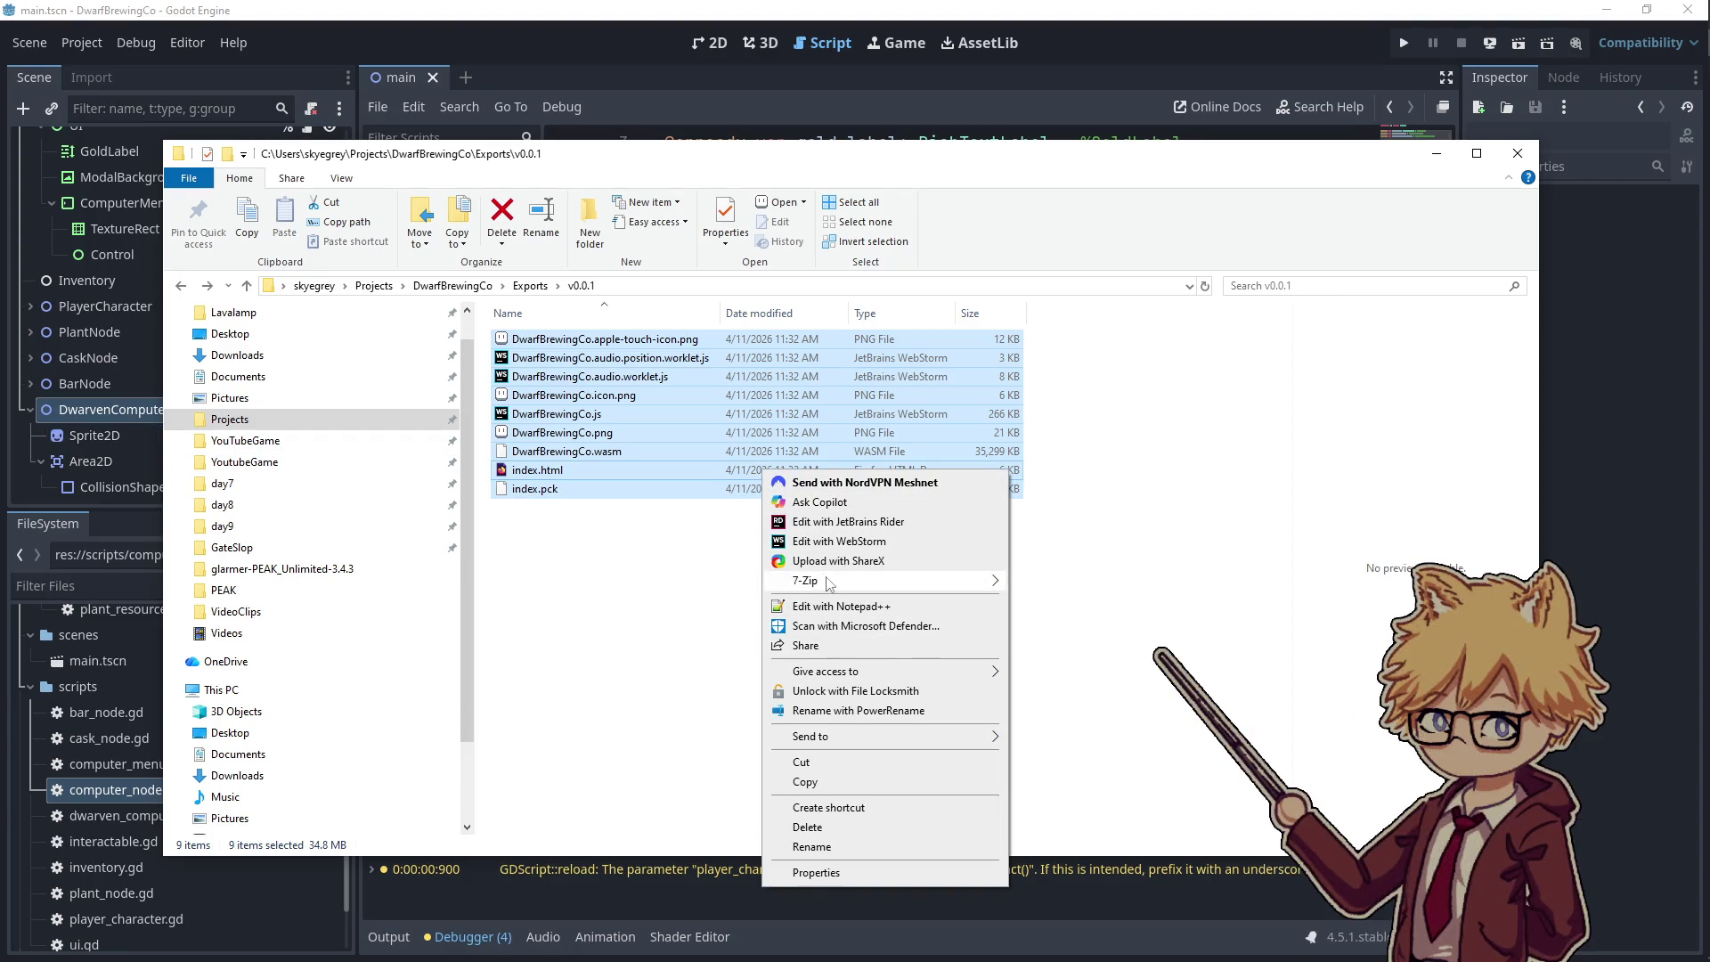
pyautogui.moveTo(828, 583)
pyautogui.click(1093, 660)
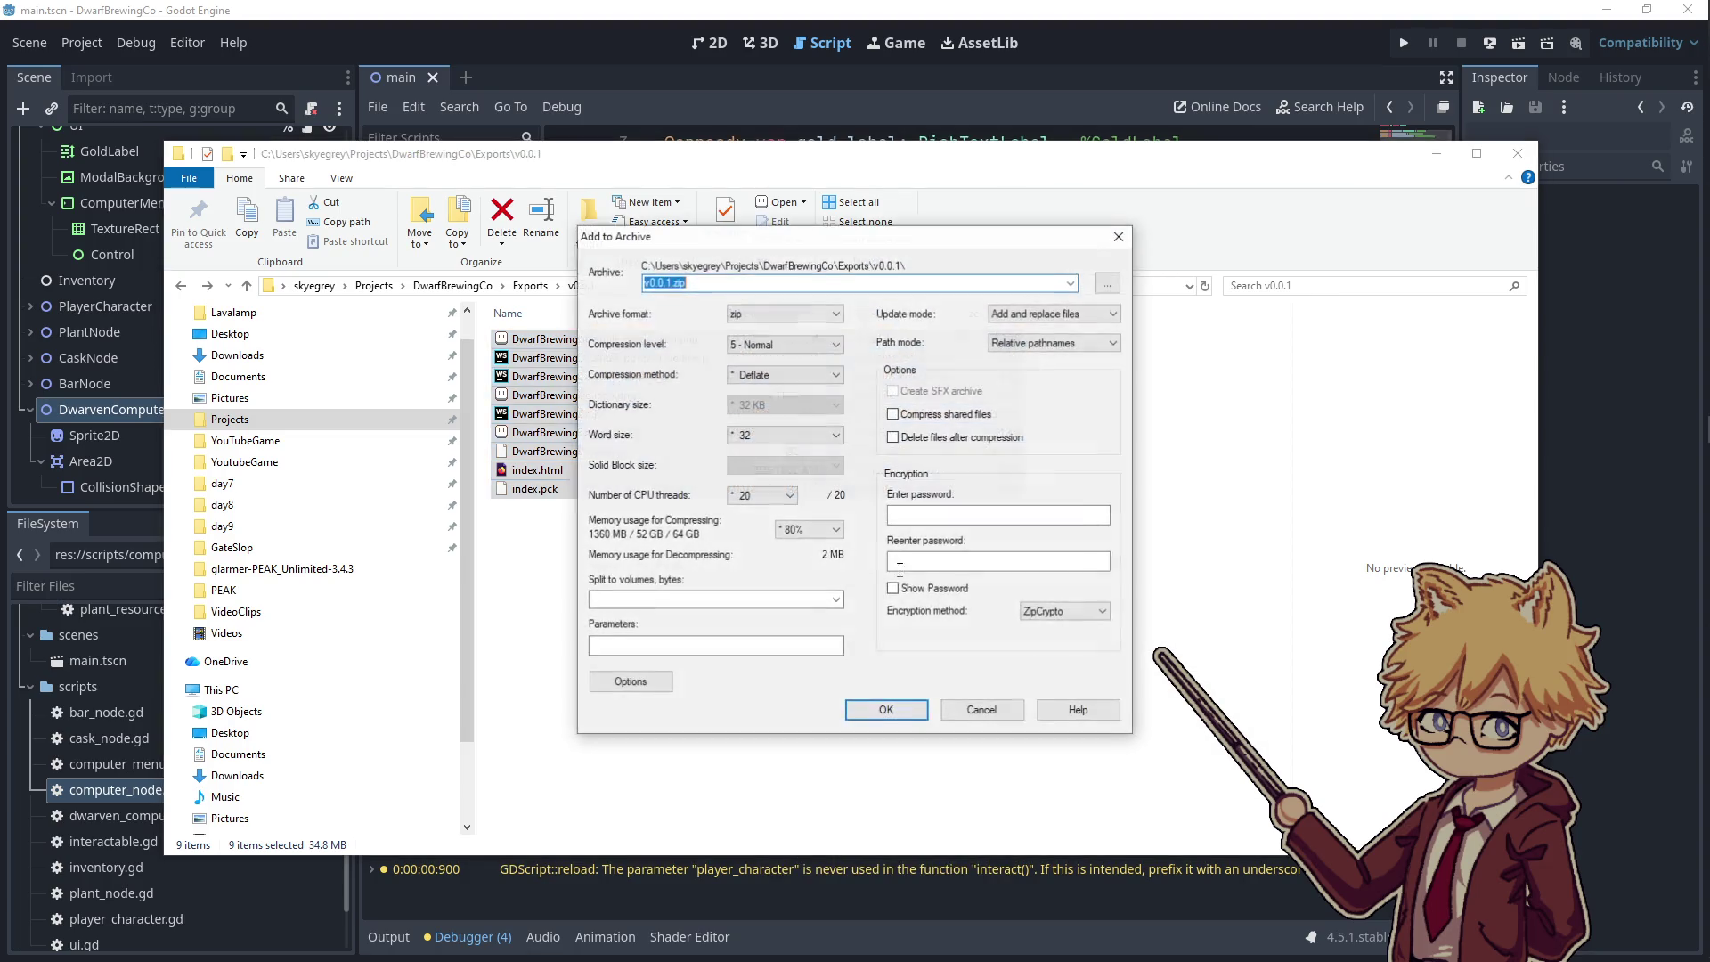
pyautogui.click(898, 718)
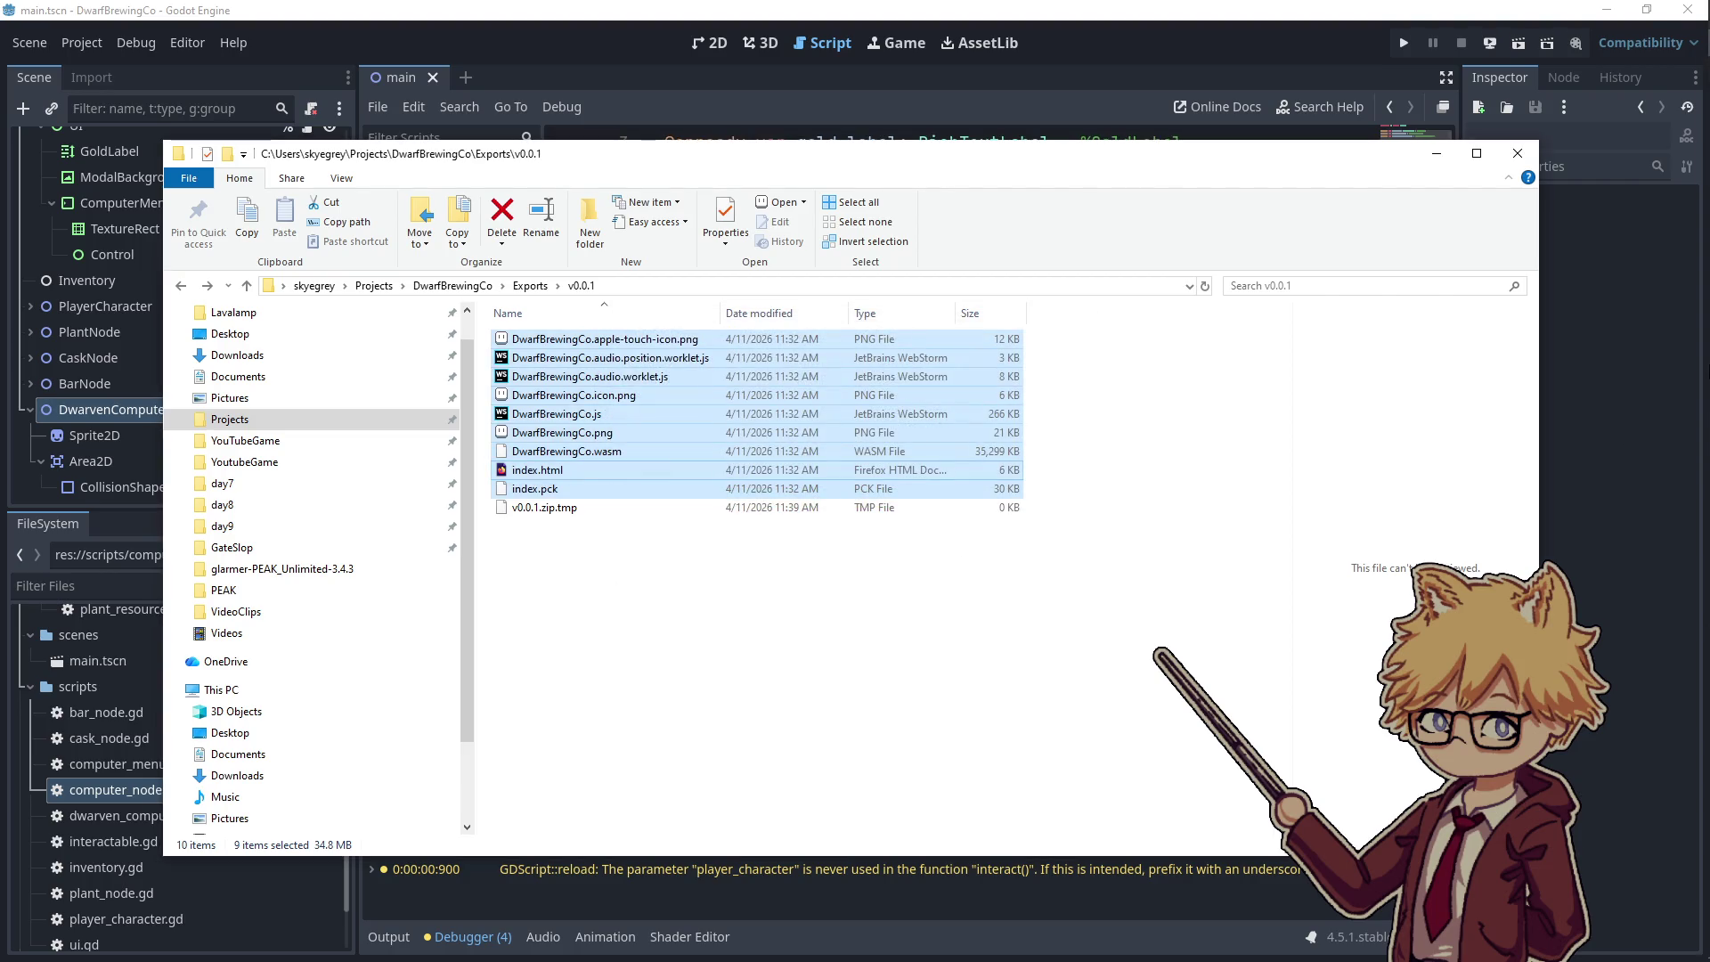
pyautogui.click(1682, 235)
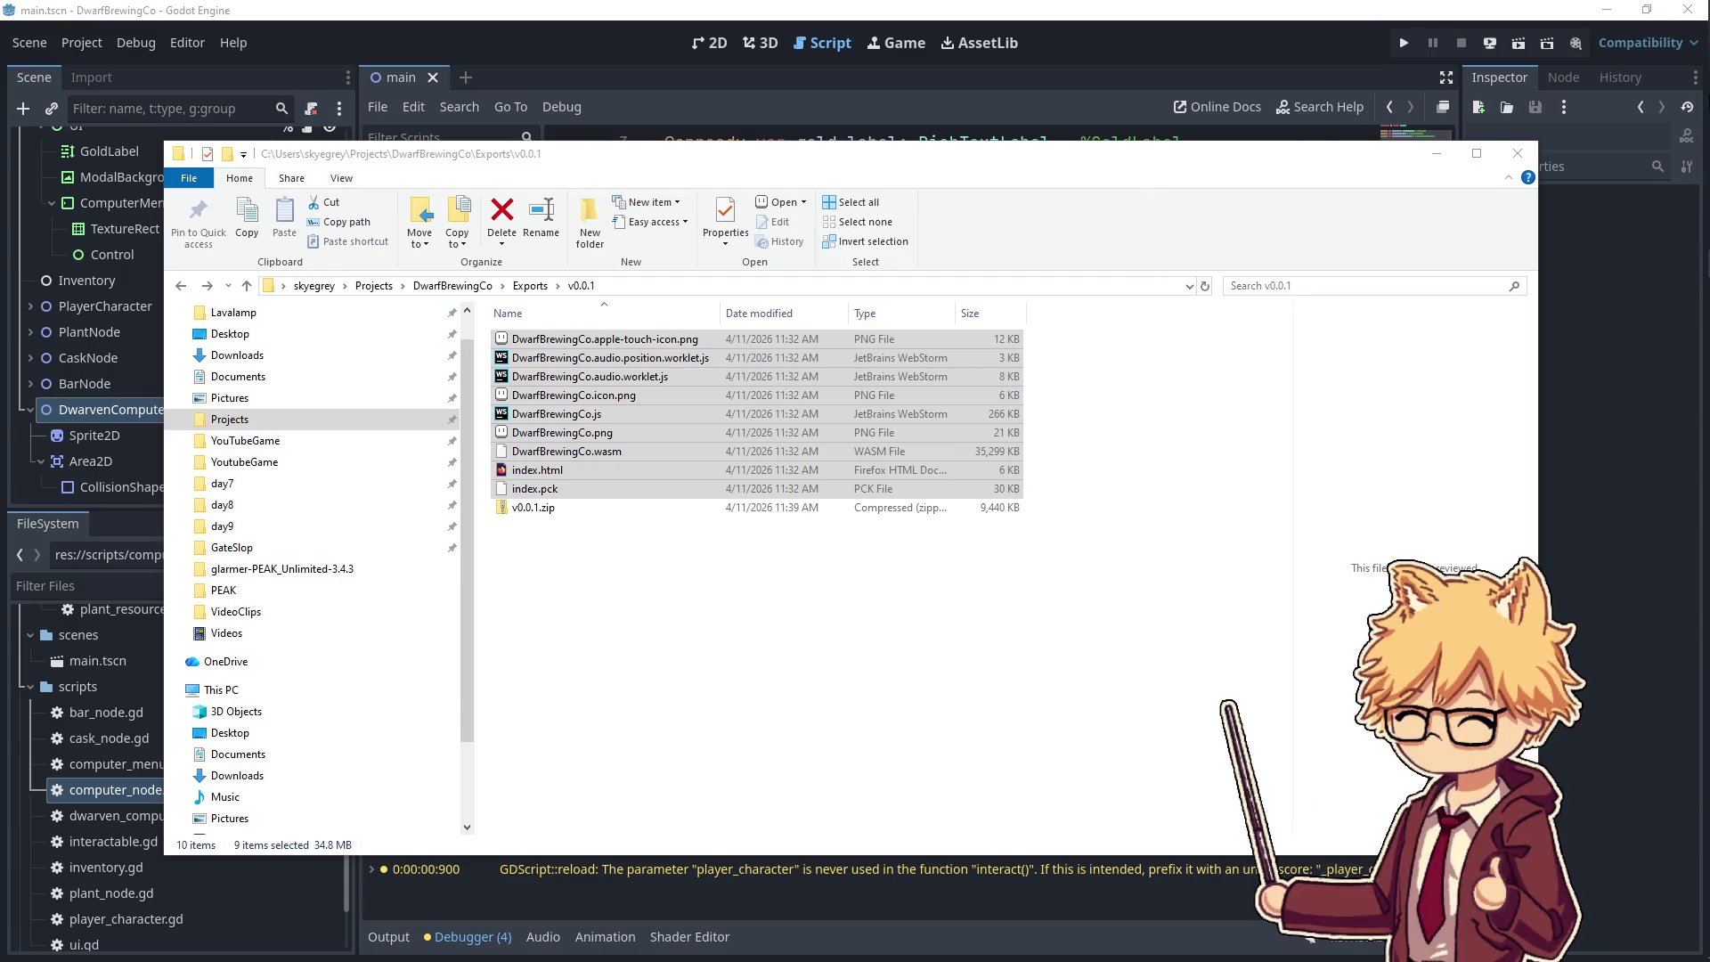
pyautogui.moveTo(1682, 263)
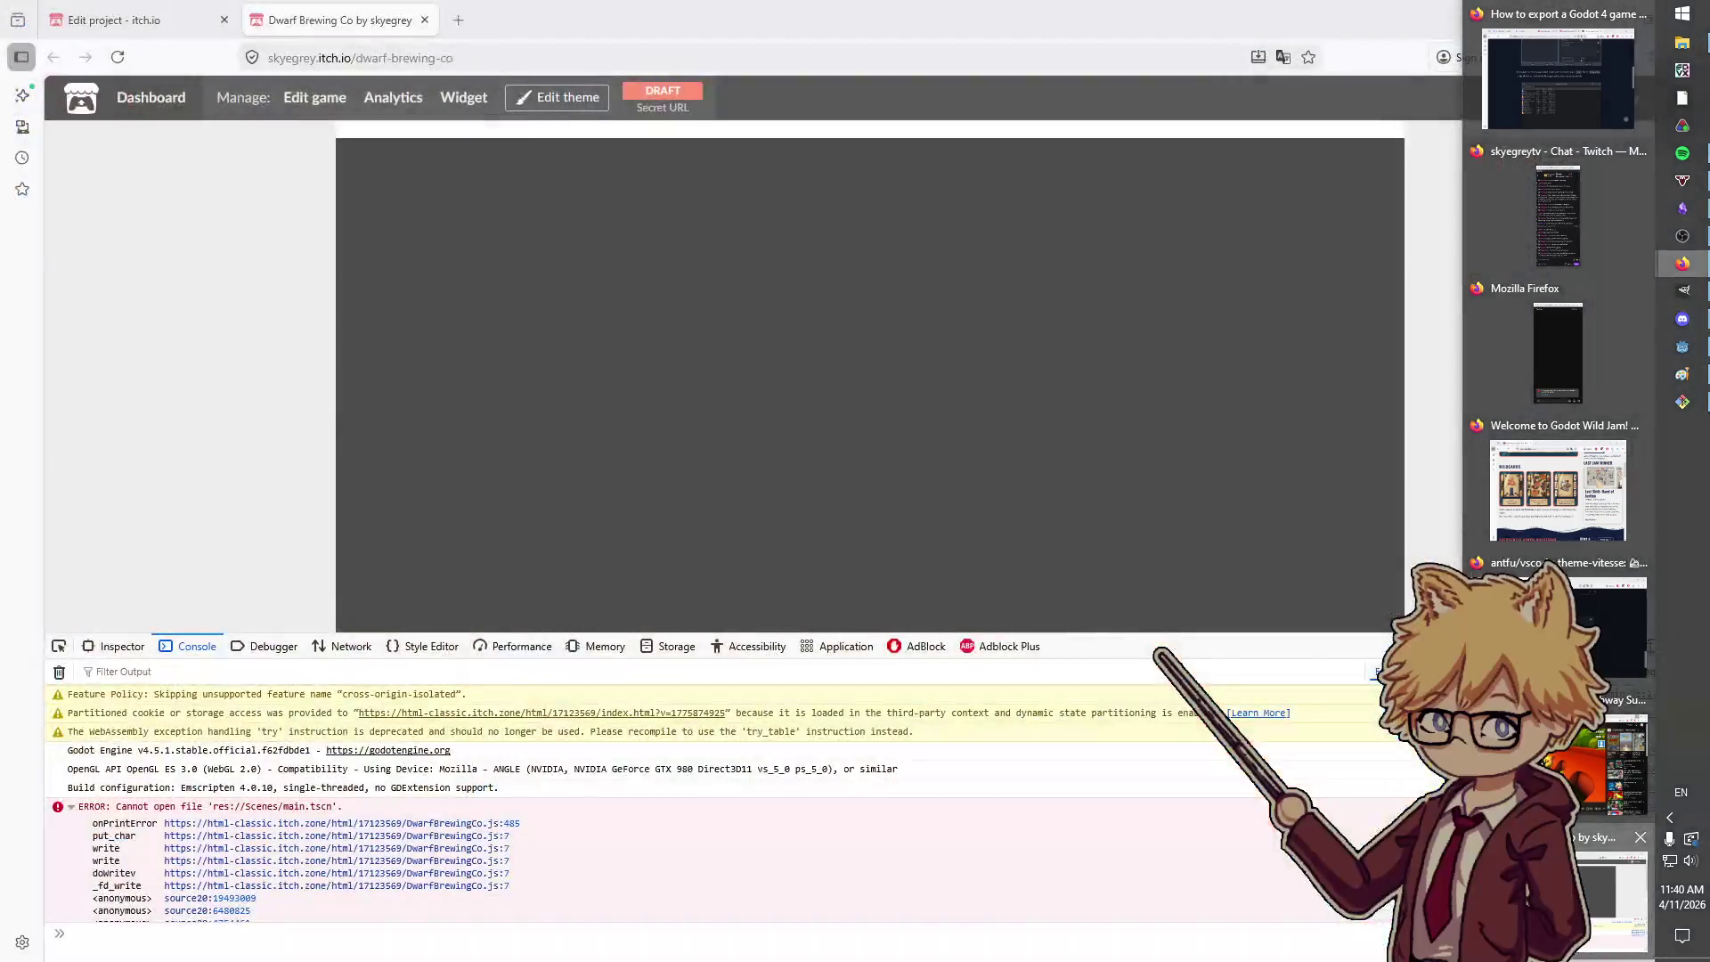
# - Upload the rebuilt v0.0.1.zip to the itch.io project and mark it playable in browser
pyautogui.click(1598, 890)
pyautogui.hotkey('ctrl', 'pageup')
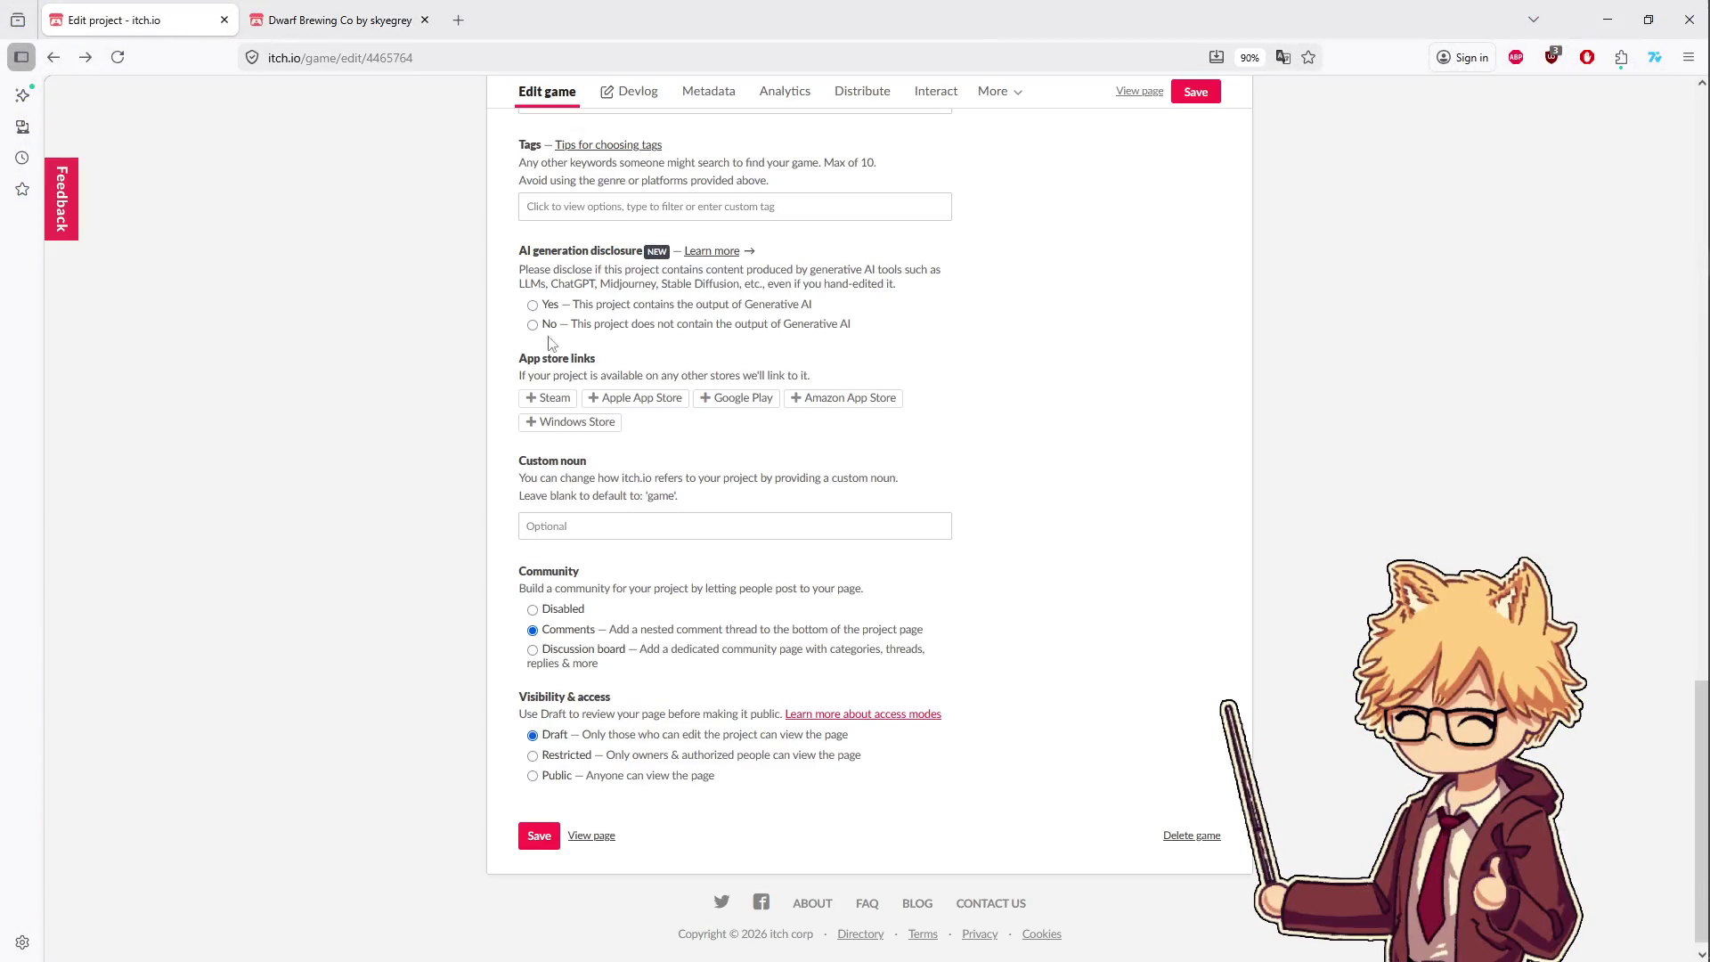
pyautogui.scroll(15, 623, 445)
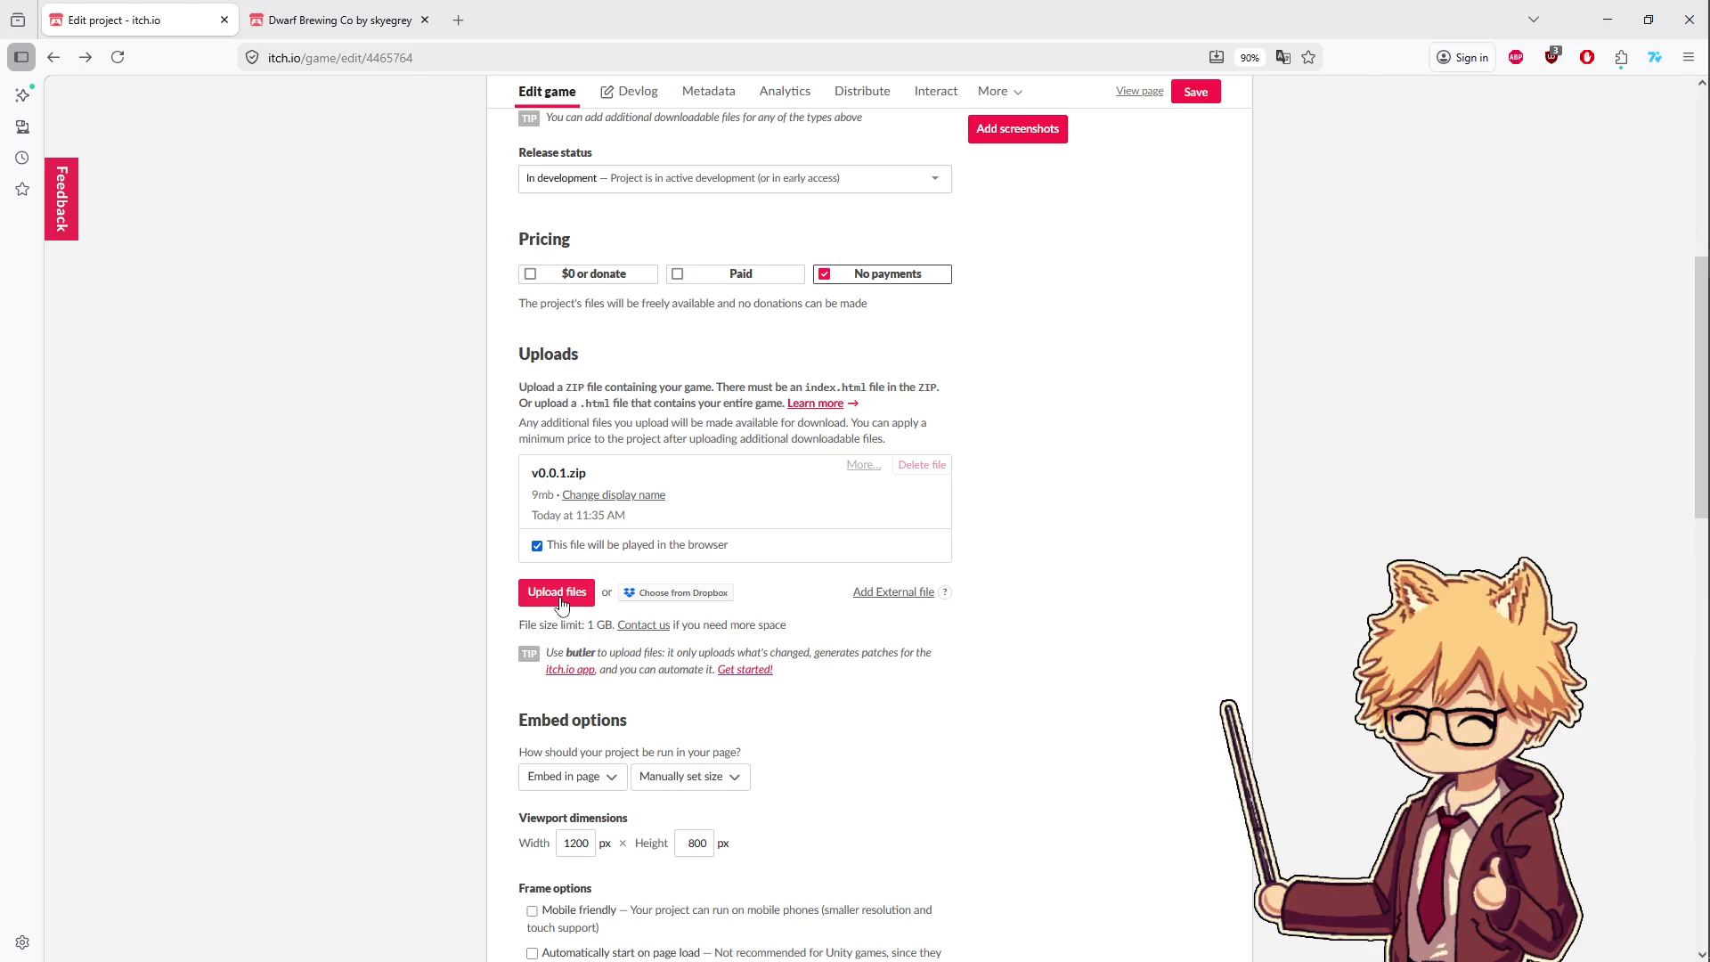
pyautogui.click(560, 603)
pyautogui.doubleClick(233, 292)
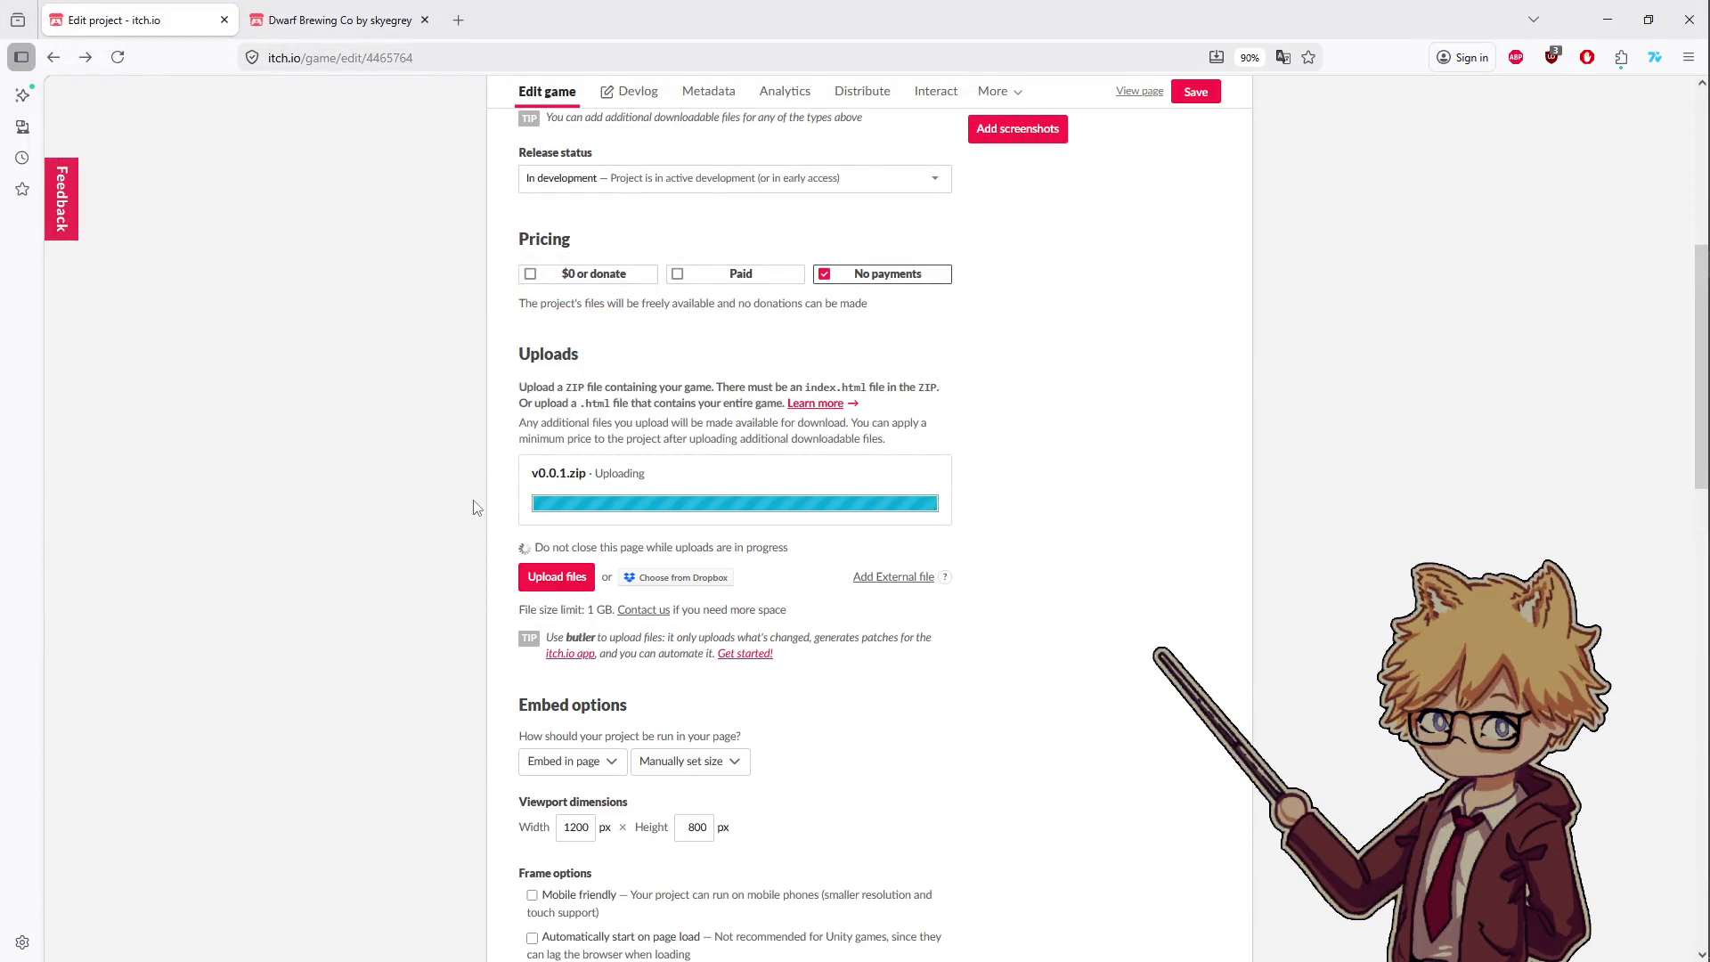
pyautogui.click(537, 582)
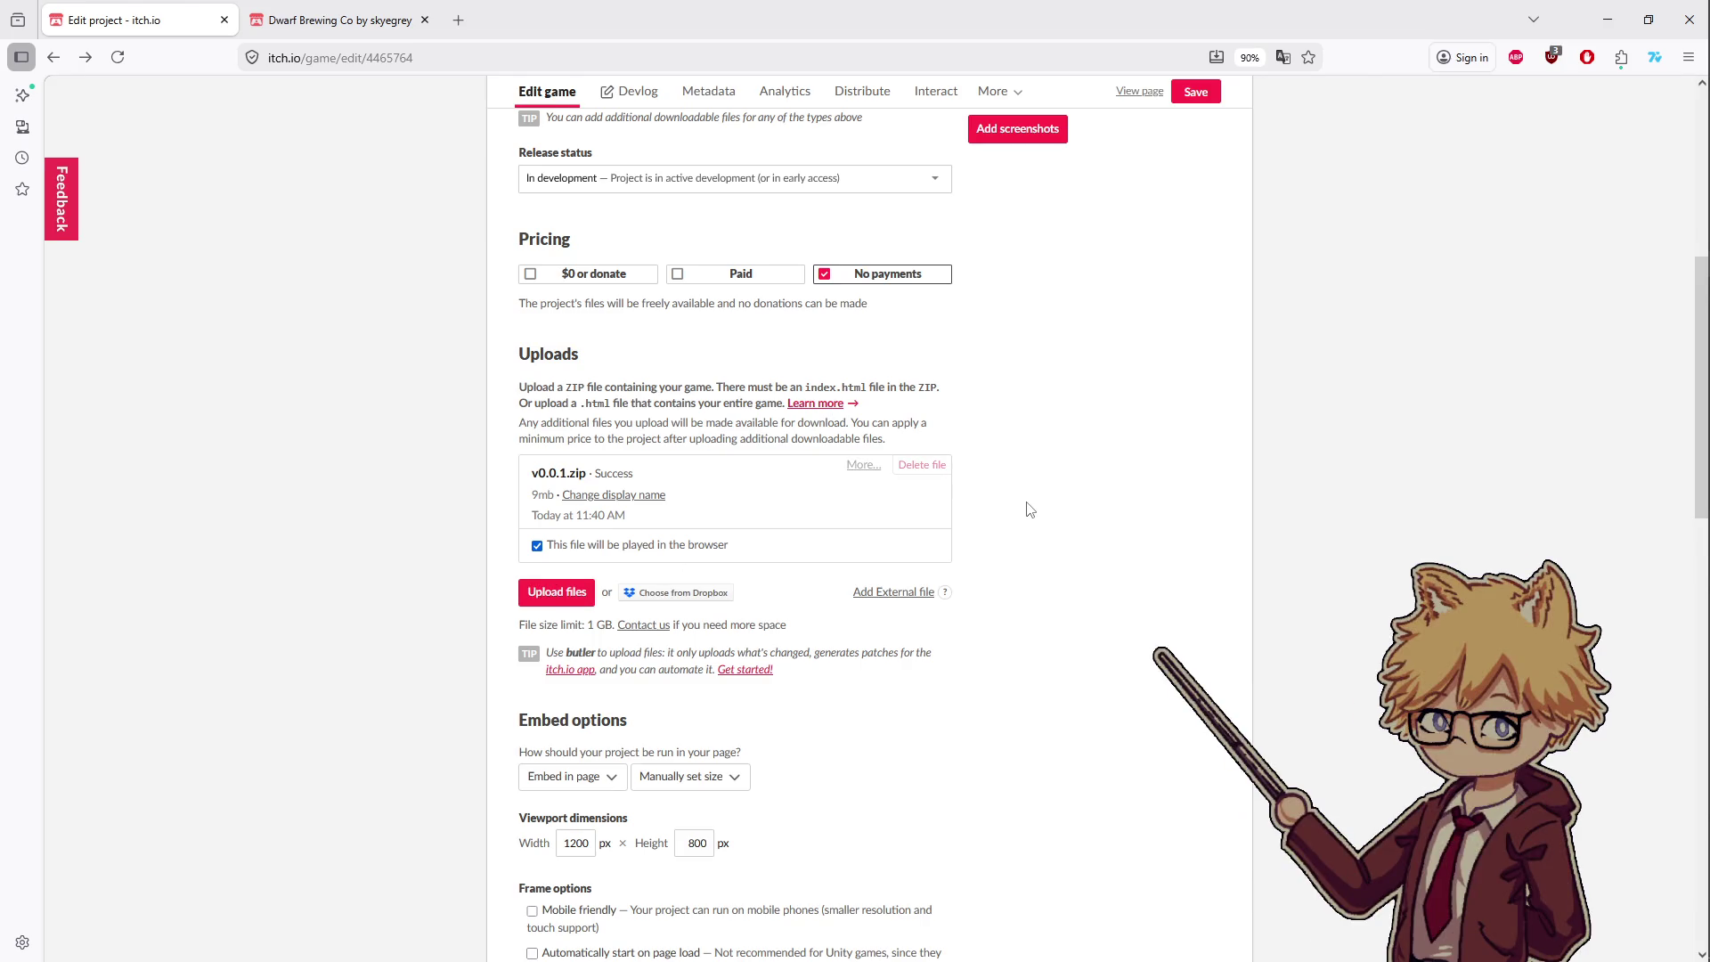
# - Open the View page link in a new tab and save the project changes
pyautogui.scroll(2, 1029, 509)
pyautogui.rightClick(1121, 92)
pyautogui.click(1175, 110)
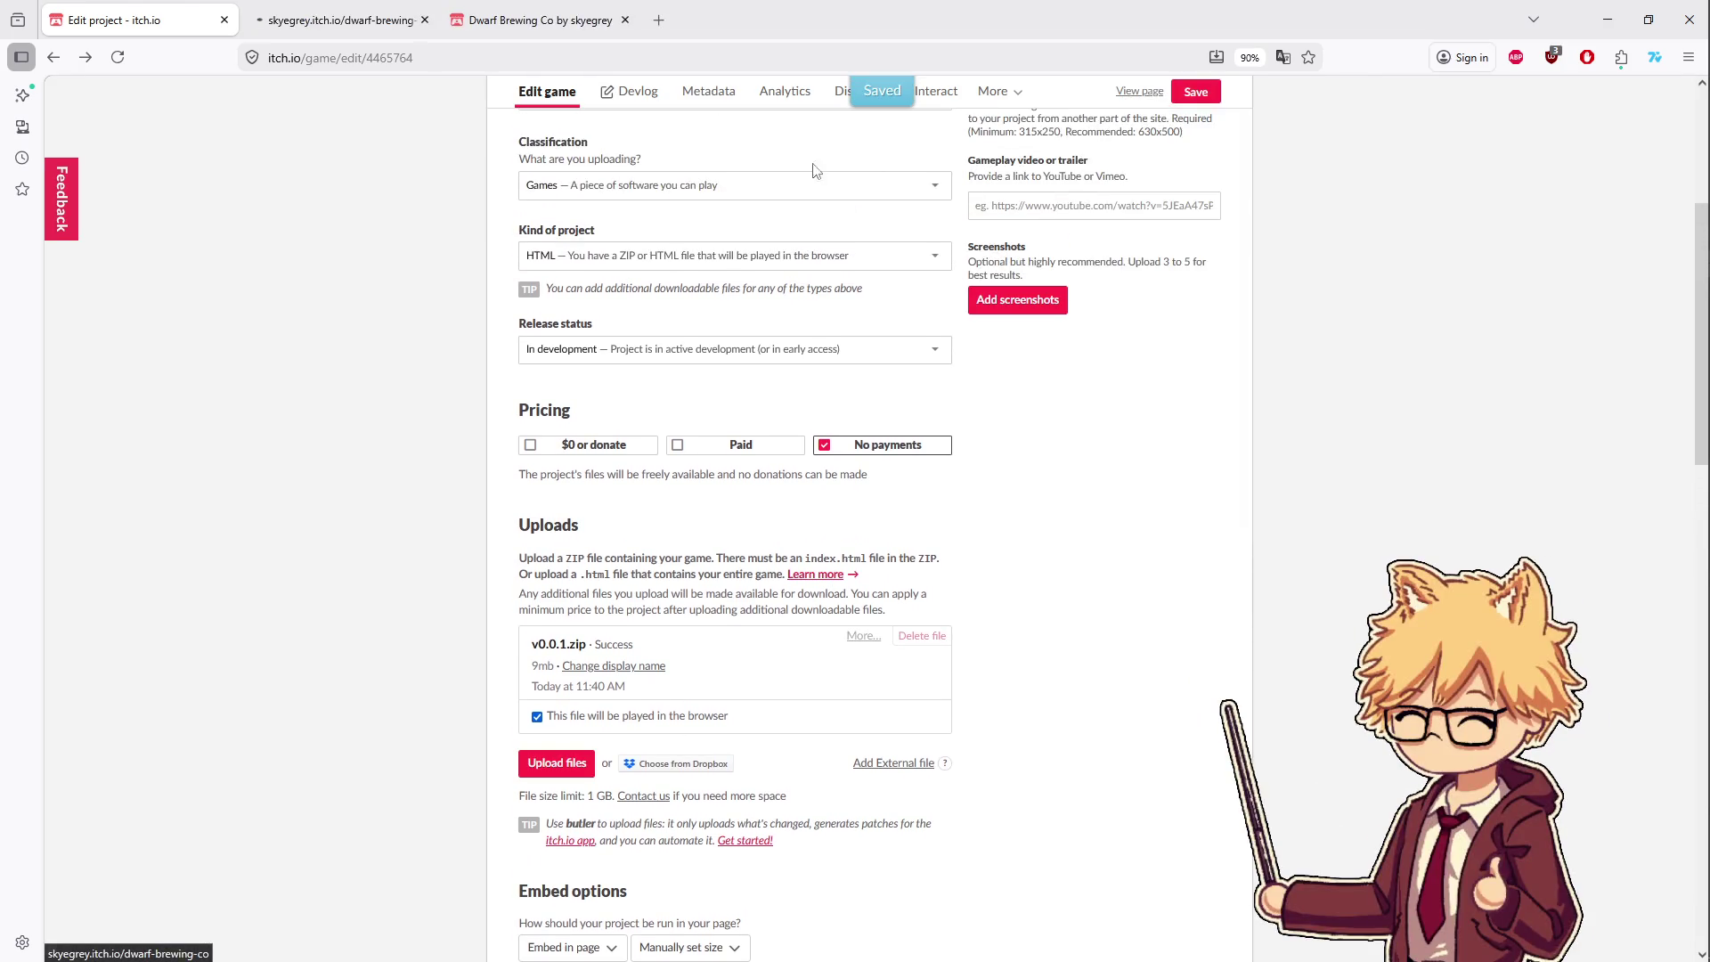
pyautogui.scroll(-15, 679, 696)
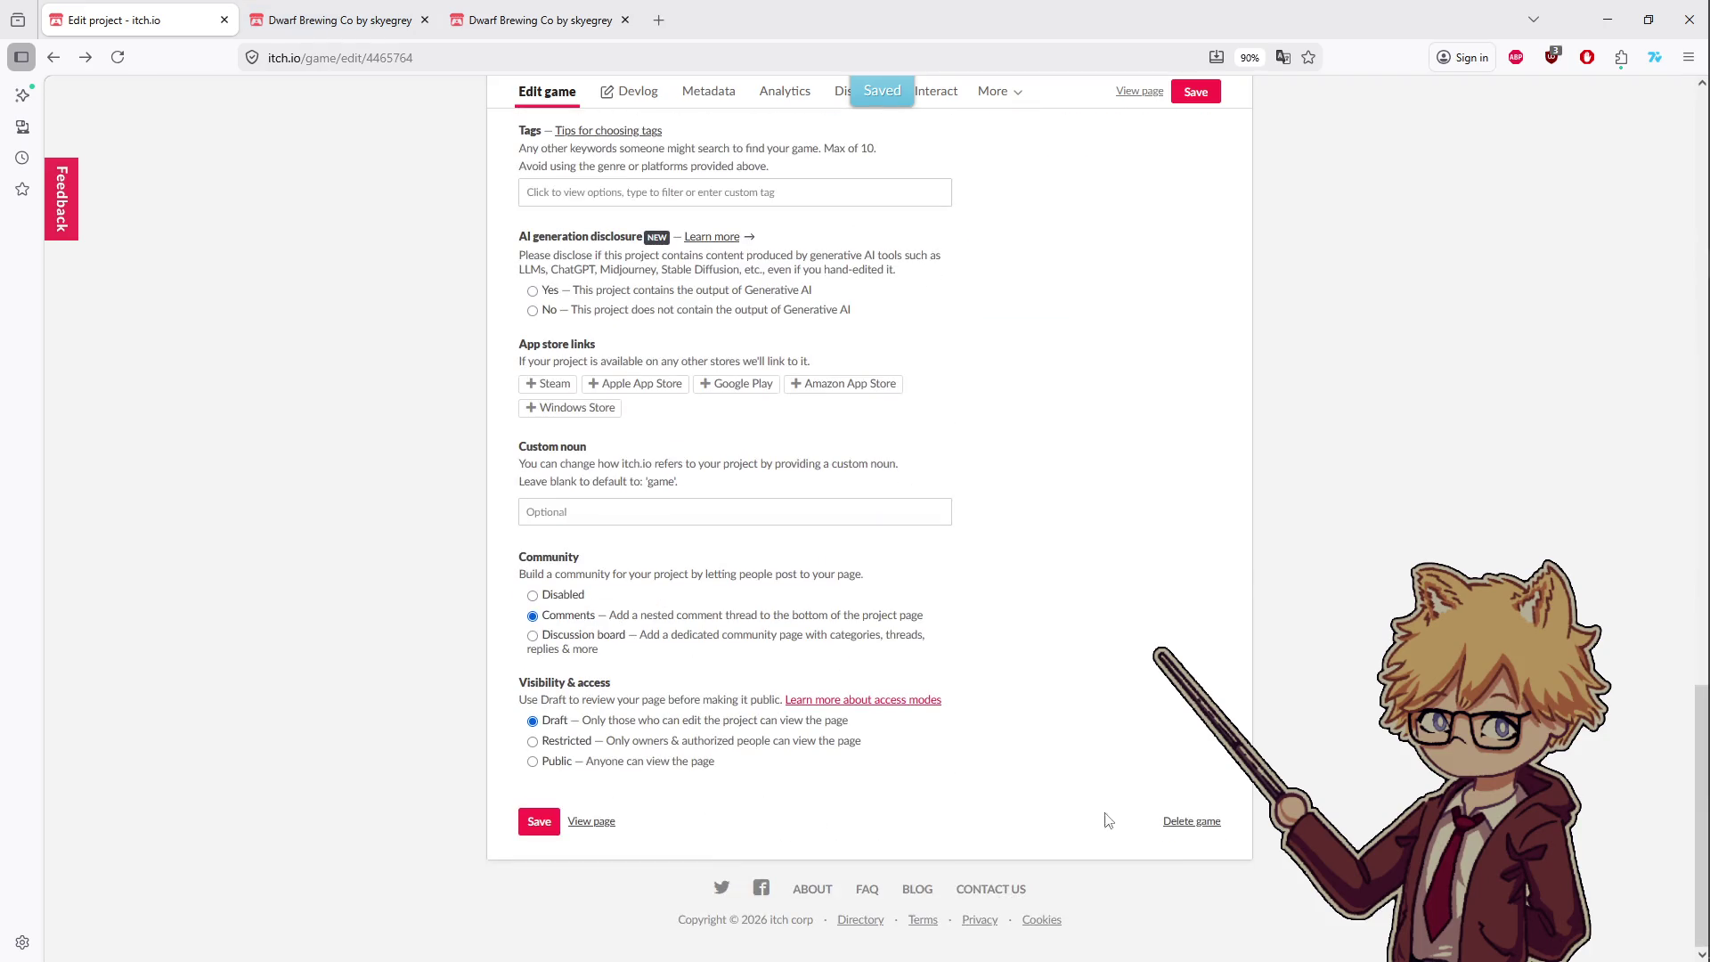
pyautogui.scroll(12, 650, 765)
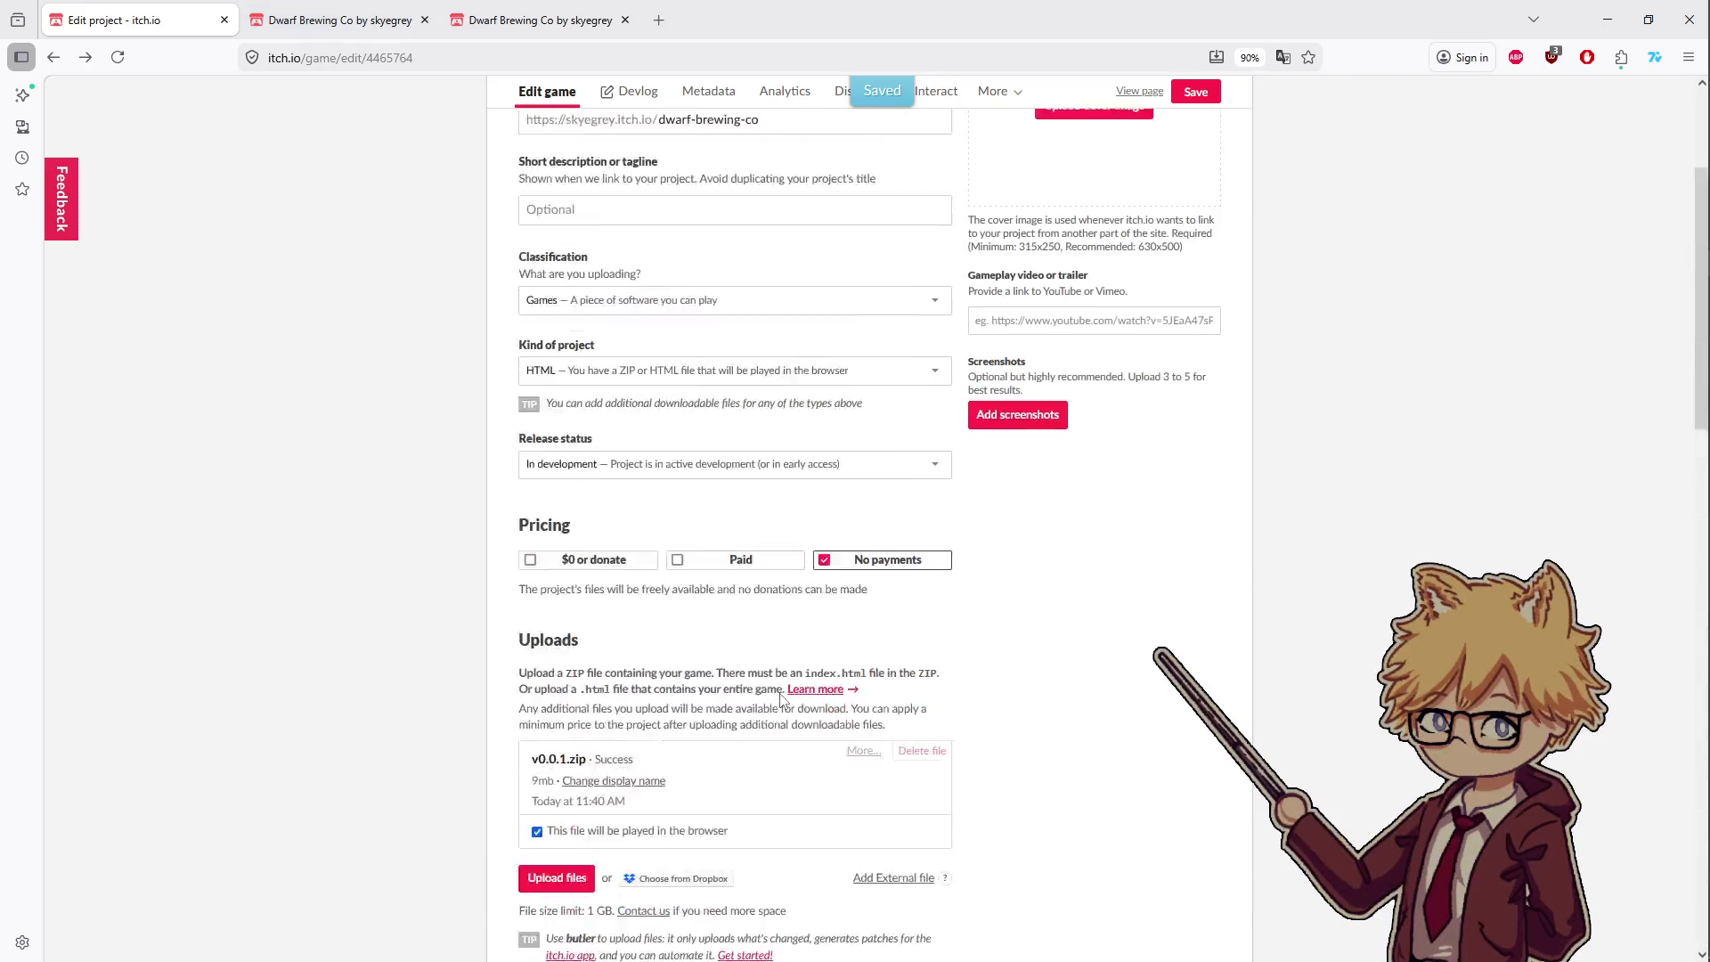
pyautogui.scroll(-12, 629, 741)
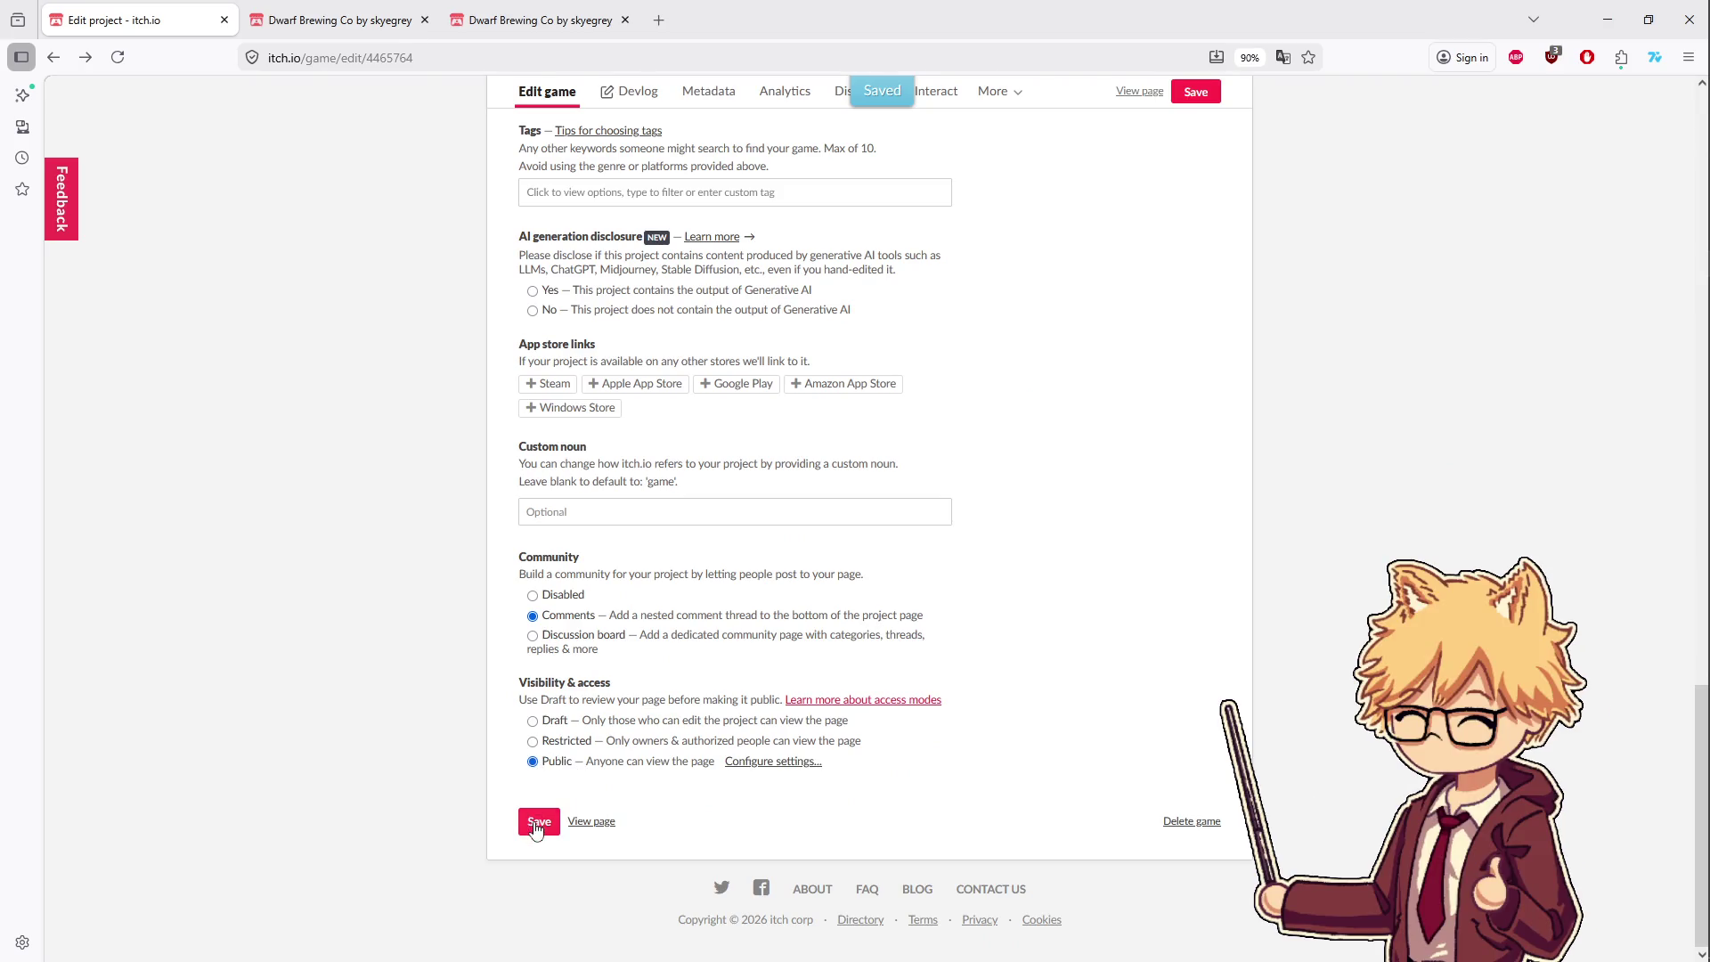
pyautogui.scroll(20, 725, 828)
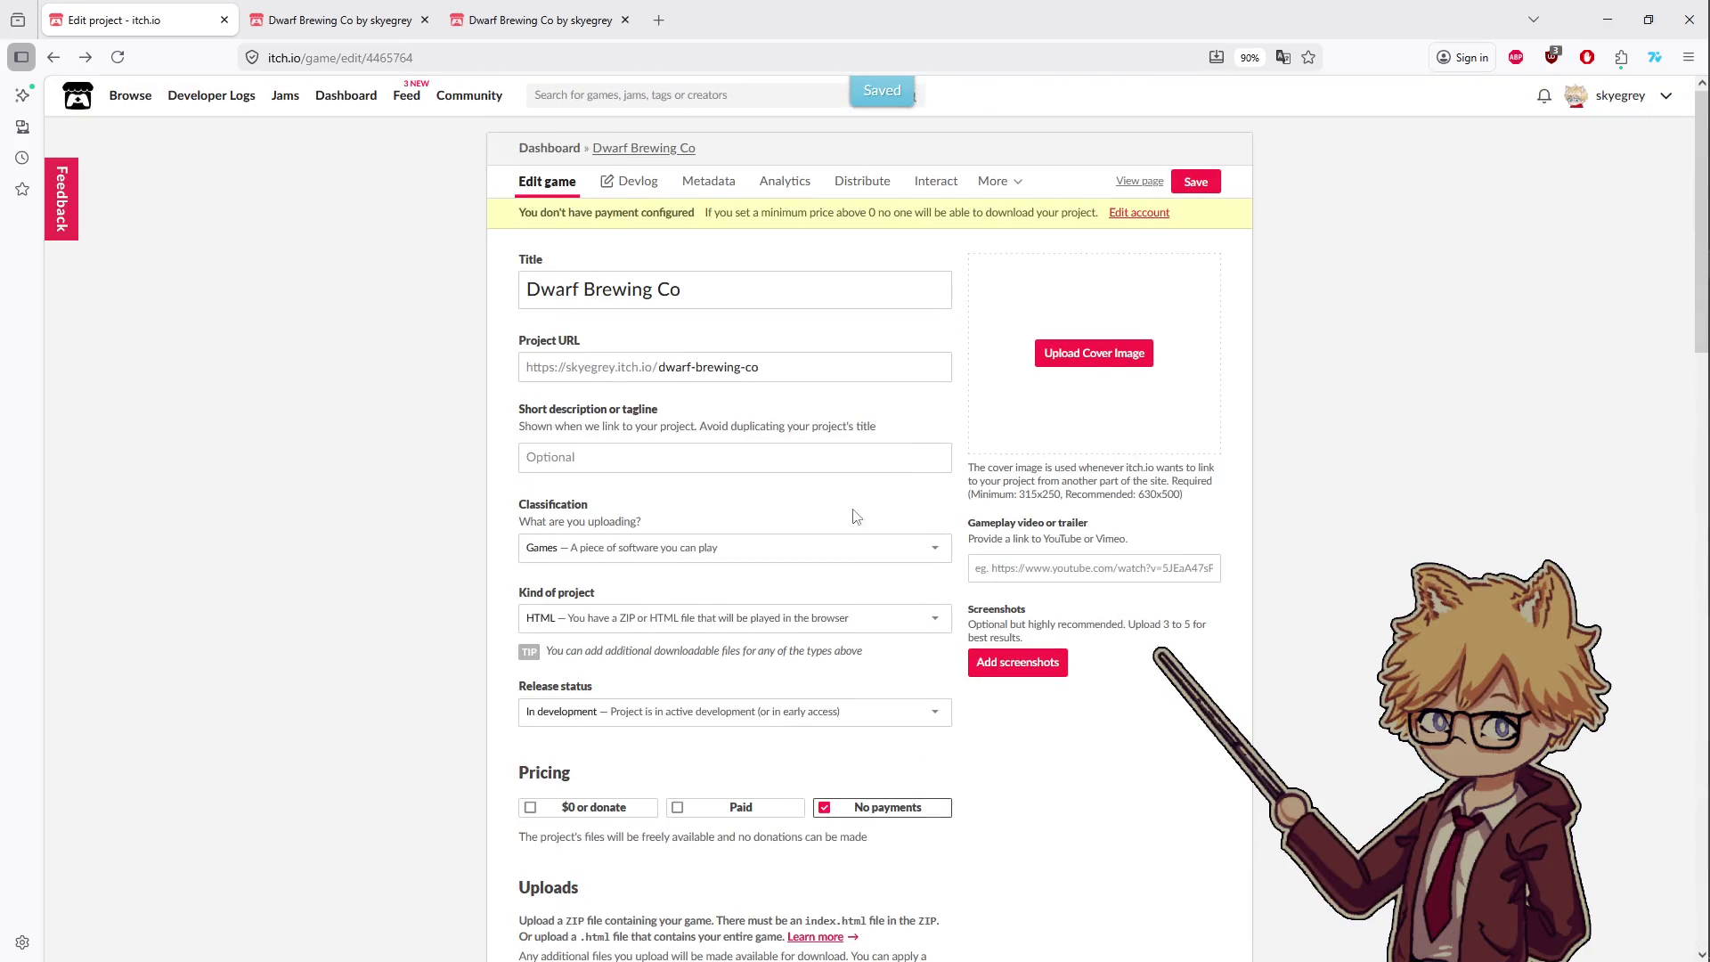
pyautogui.click(1205, 187)
# - Run the game from its page and copy the expected file name DwarfBrewingCo.pck from the error
pyautogui.click(1634, 102)
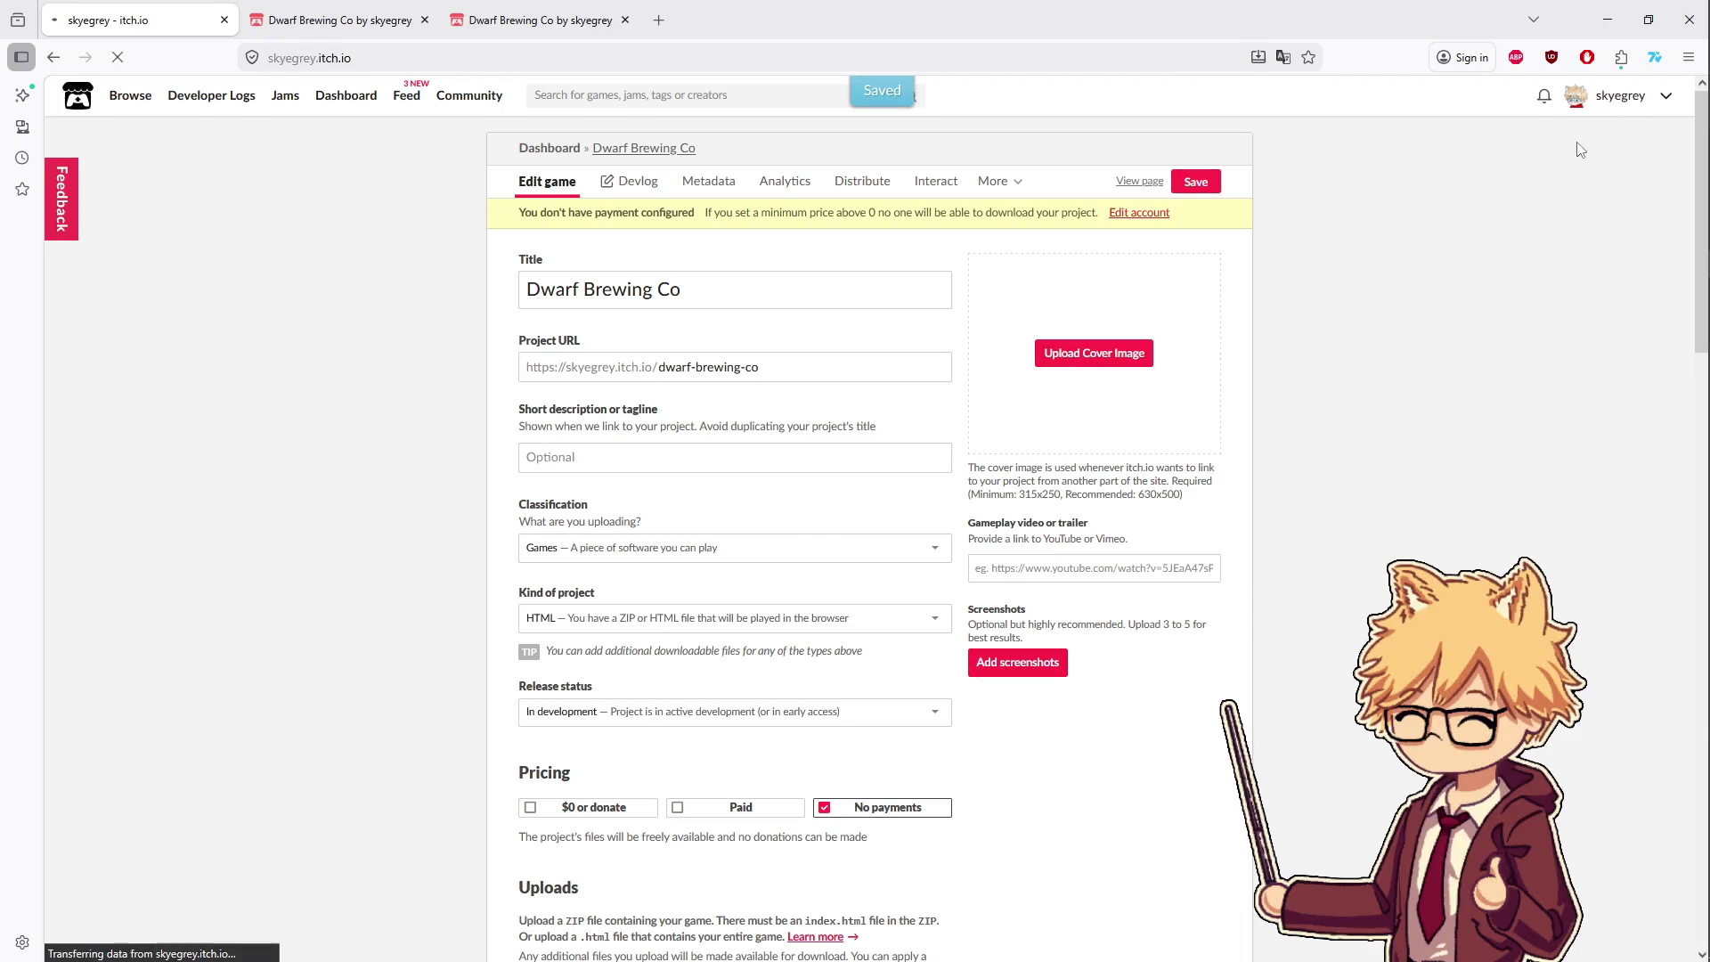
pyautogui.click(585, 414)
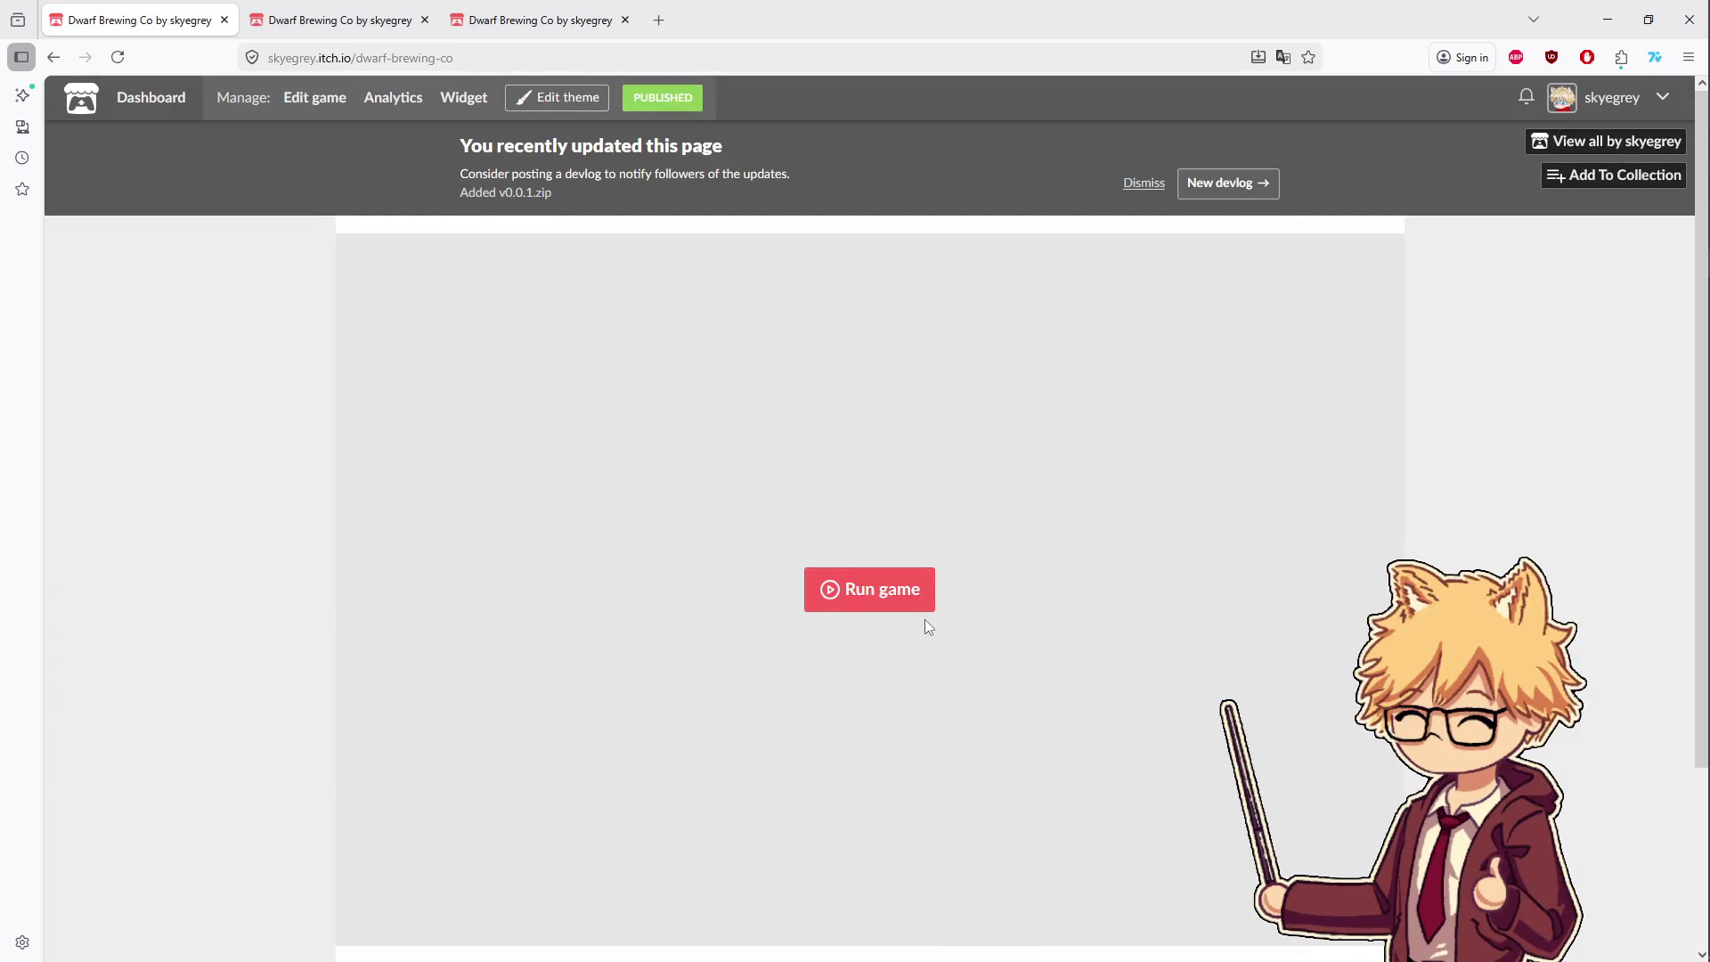
pyautogui.click(889, 583)
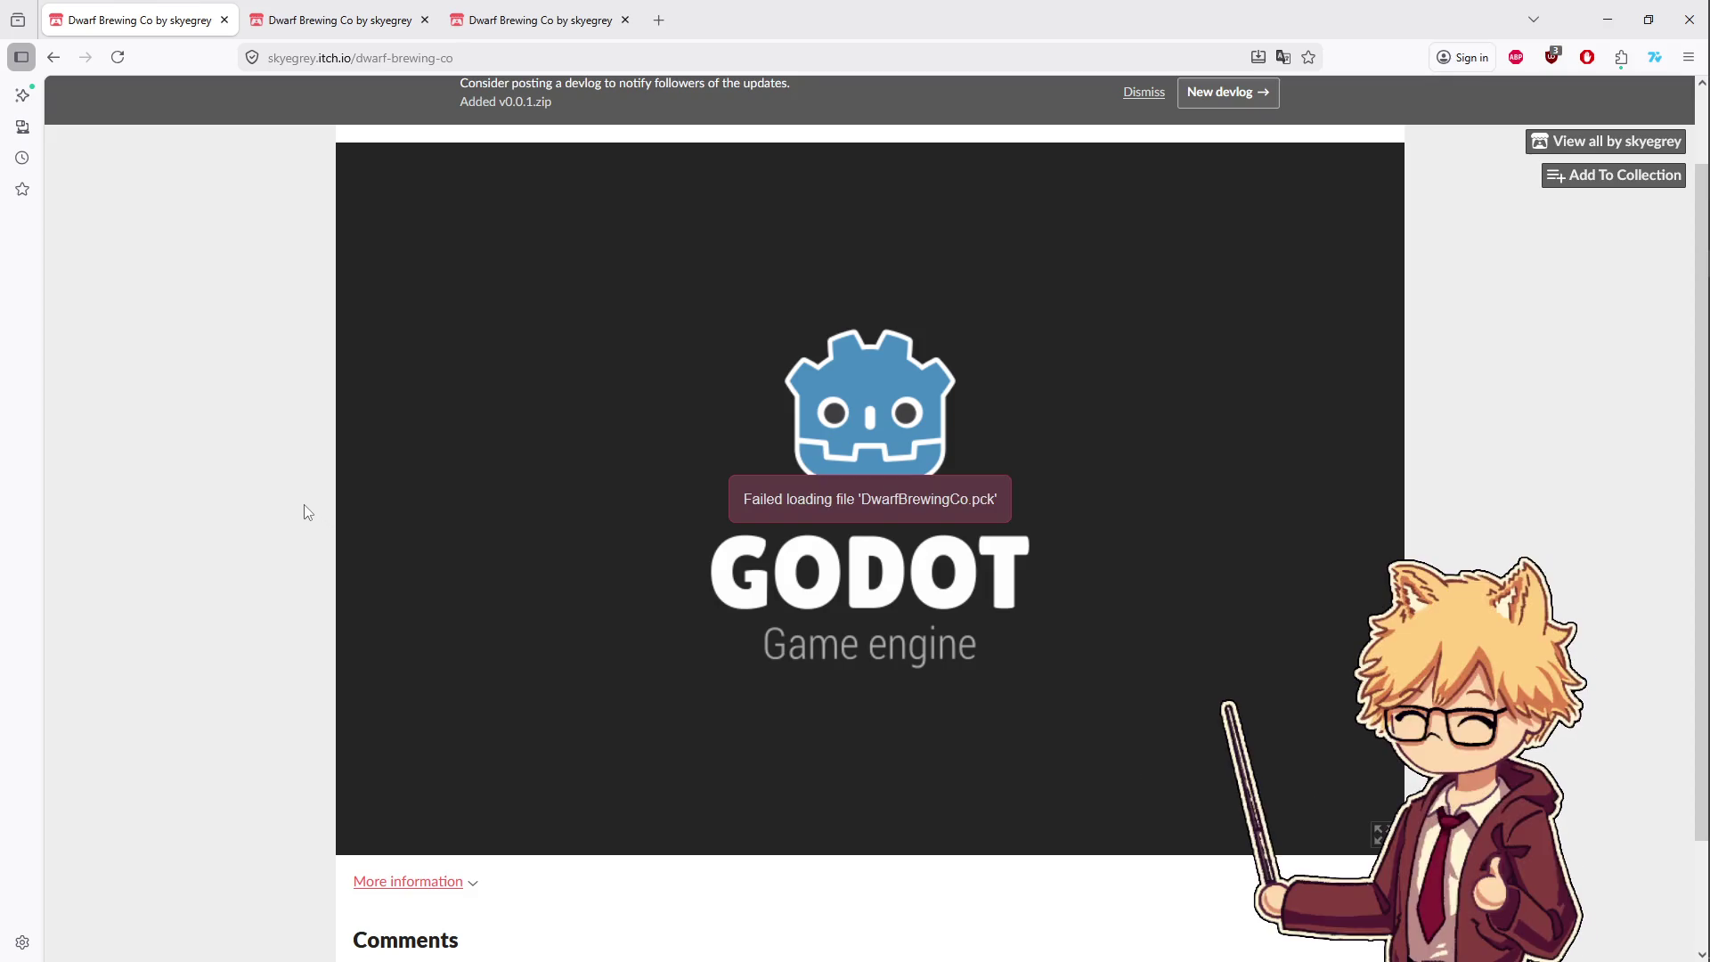
pyautogui.doubleClick(925, 503)
pyautogui.rightClick(925, 503)
pyautogui.hotkey('alt', 'Tab')
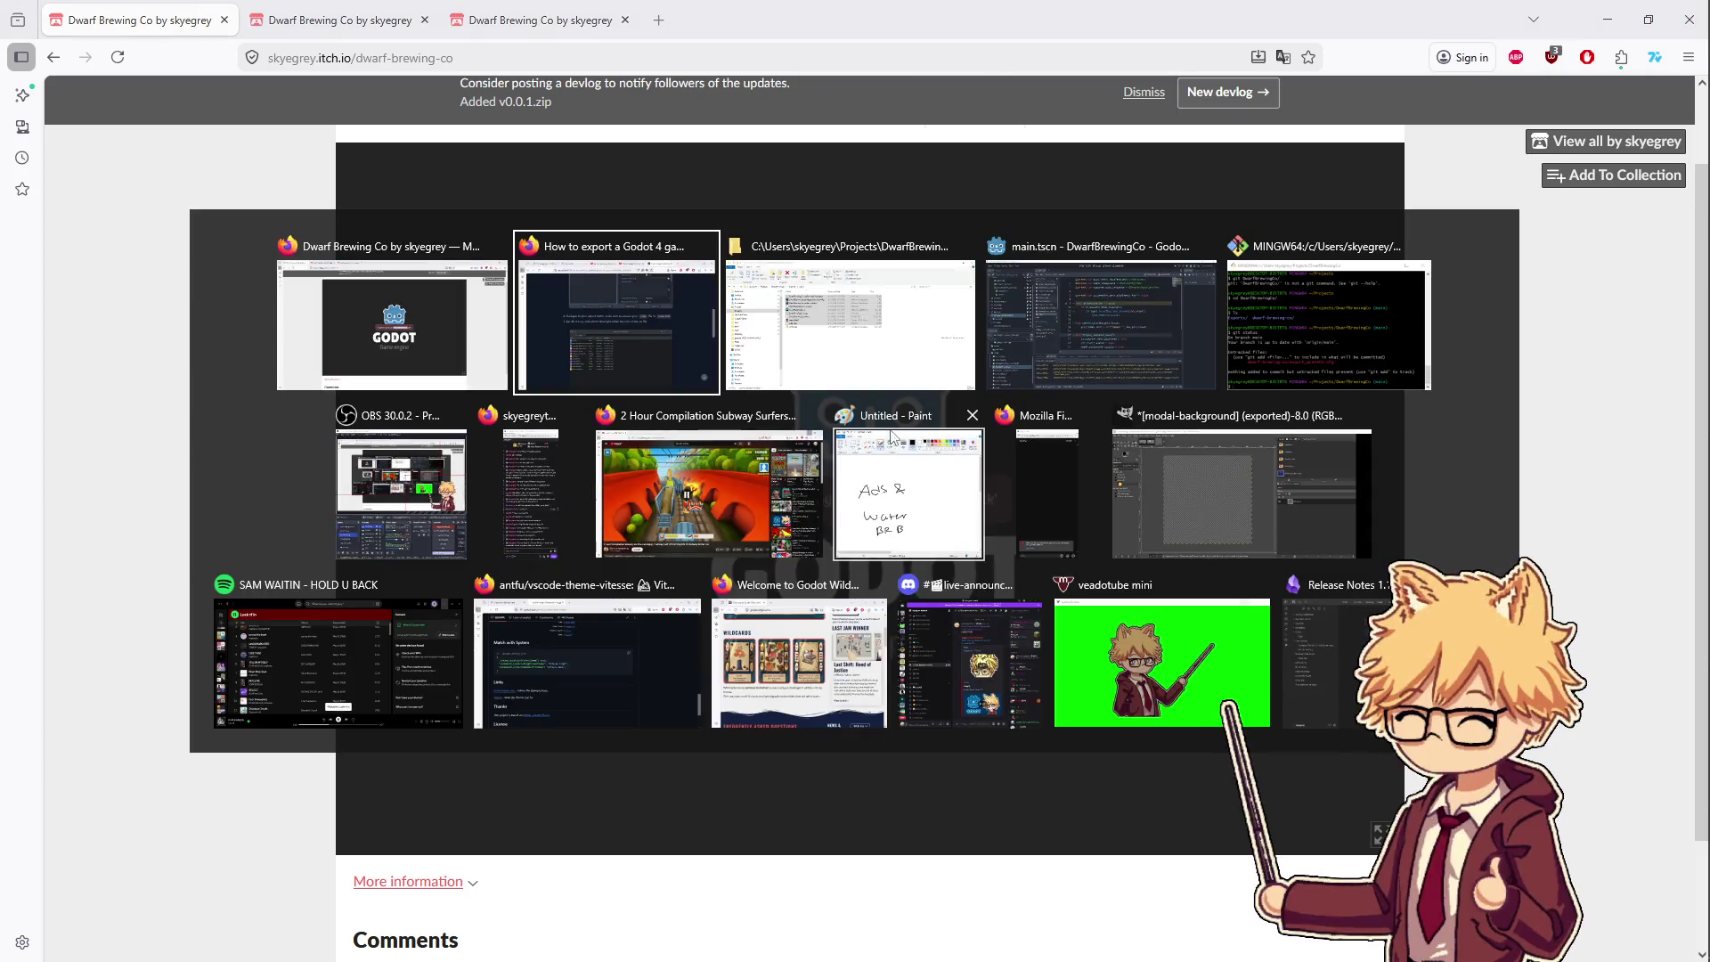
# - Rename index.pck back to DwarfBrewingCo.pck in the export folder
pyautogui.hotkey('alt', 'Tab')
pyautogui.doubleClick(557, 488)
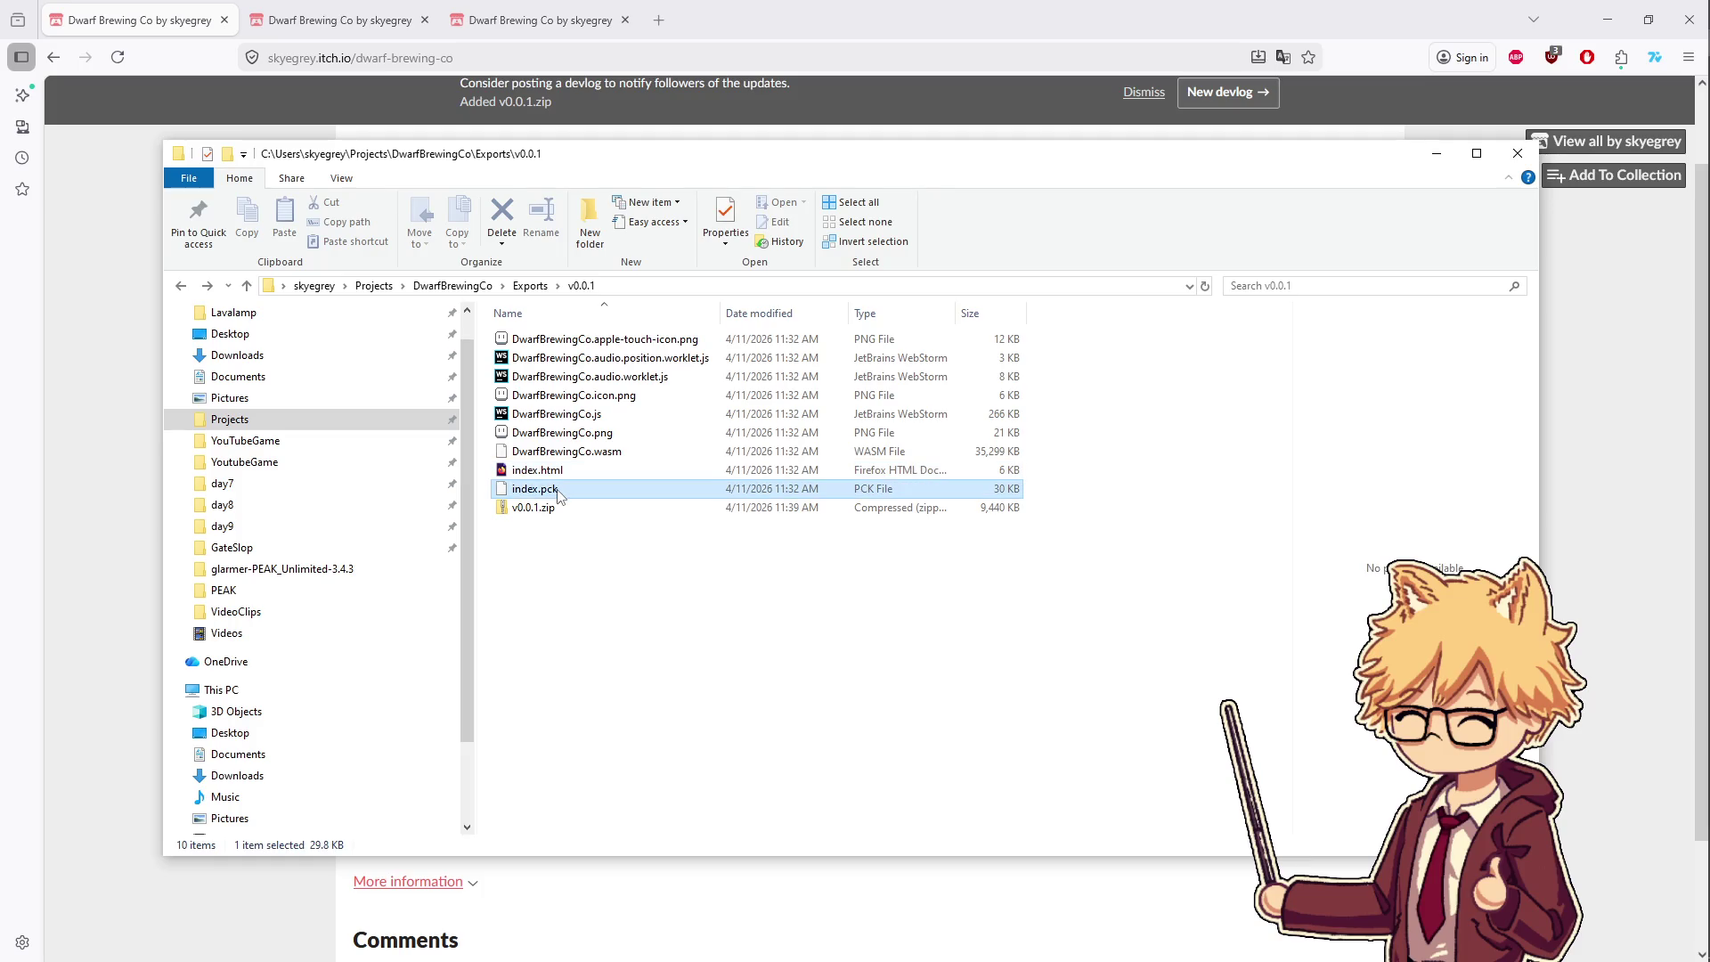
pyautogui.press('Escape')
pyautogui.rightClick(546, 494)
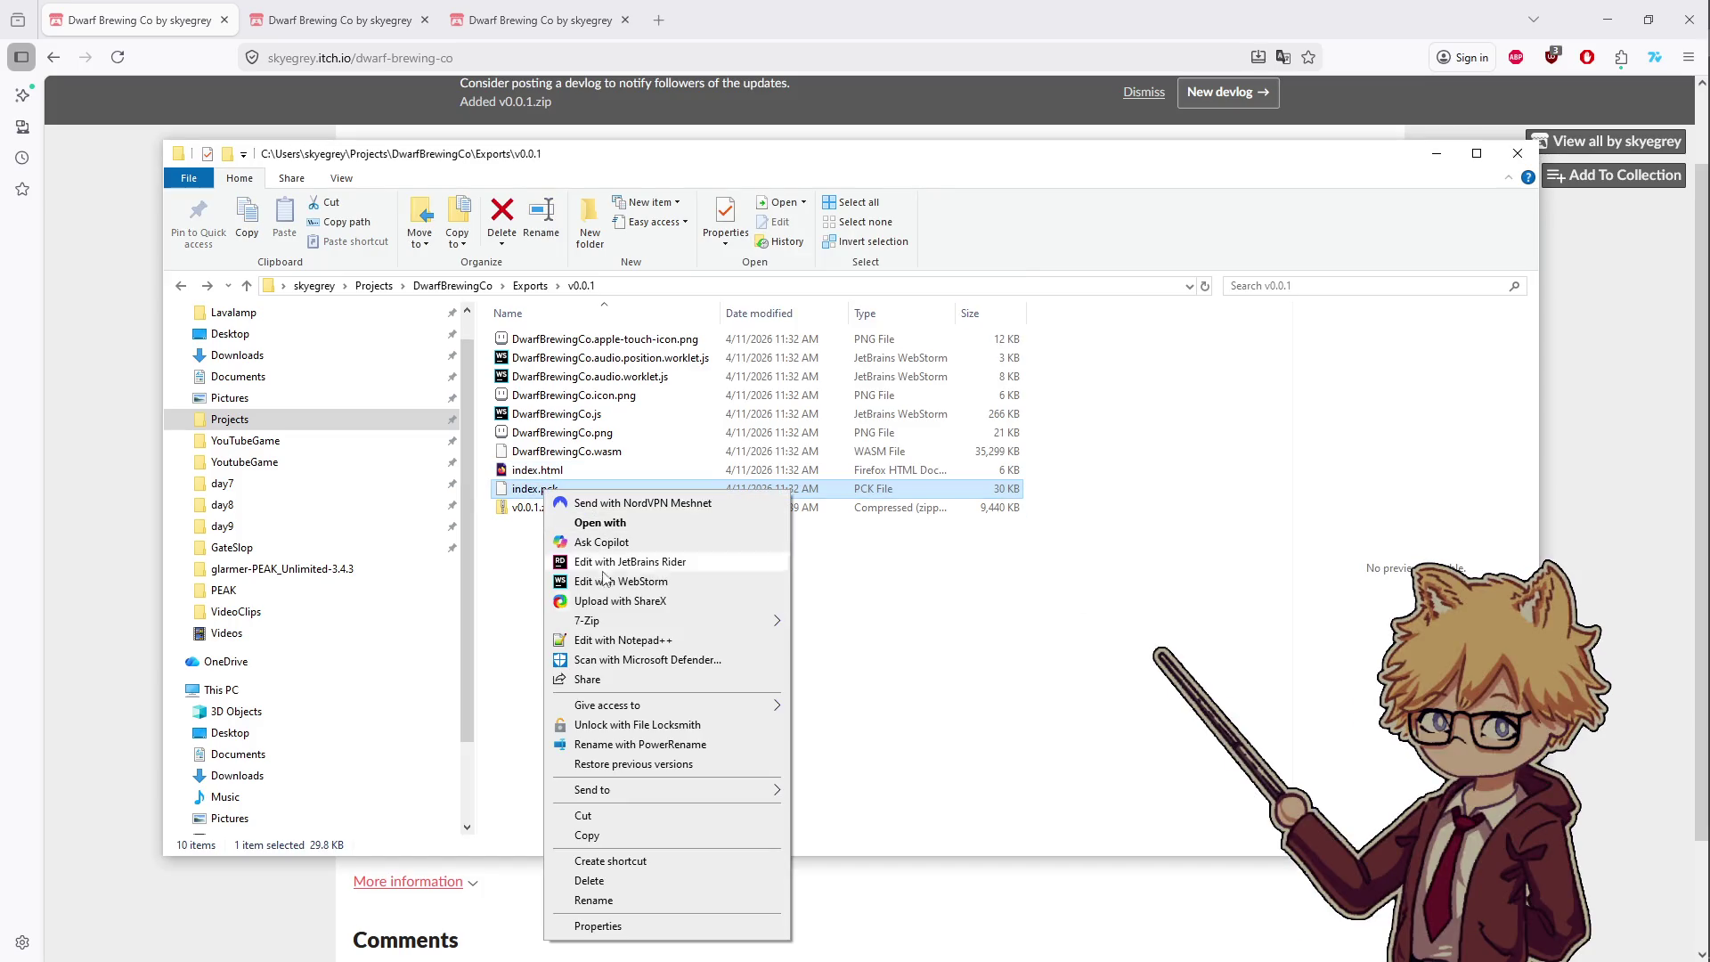
pyautogui.click(578, 901)
pyautogui.write('DwarfBrewingCo')
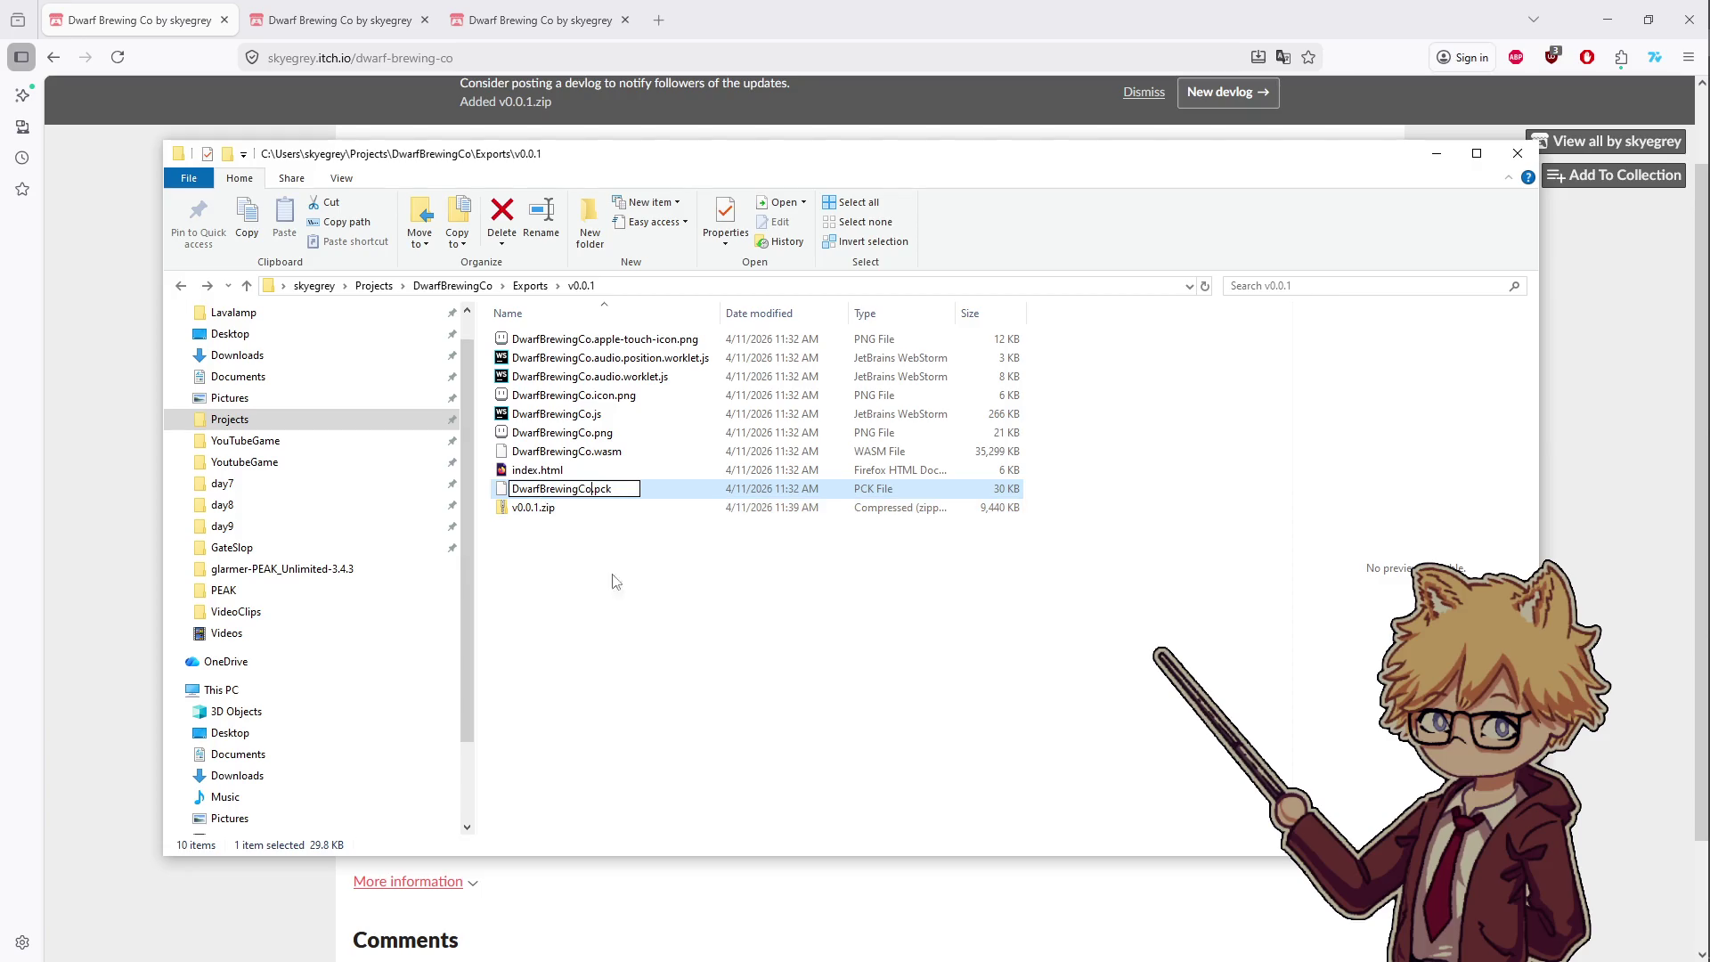
pyautogui.press('Return')
# - Delete the old v0.0.1.zip archive
pyautogui.click(725, 625)
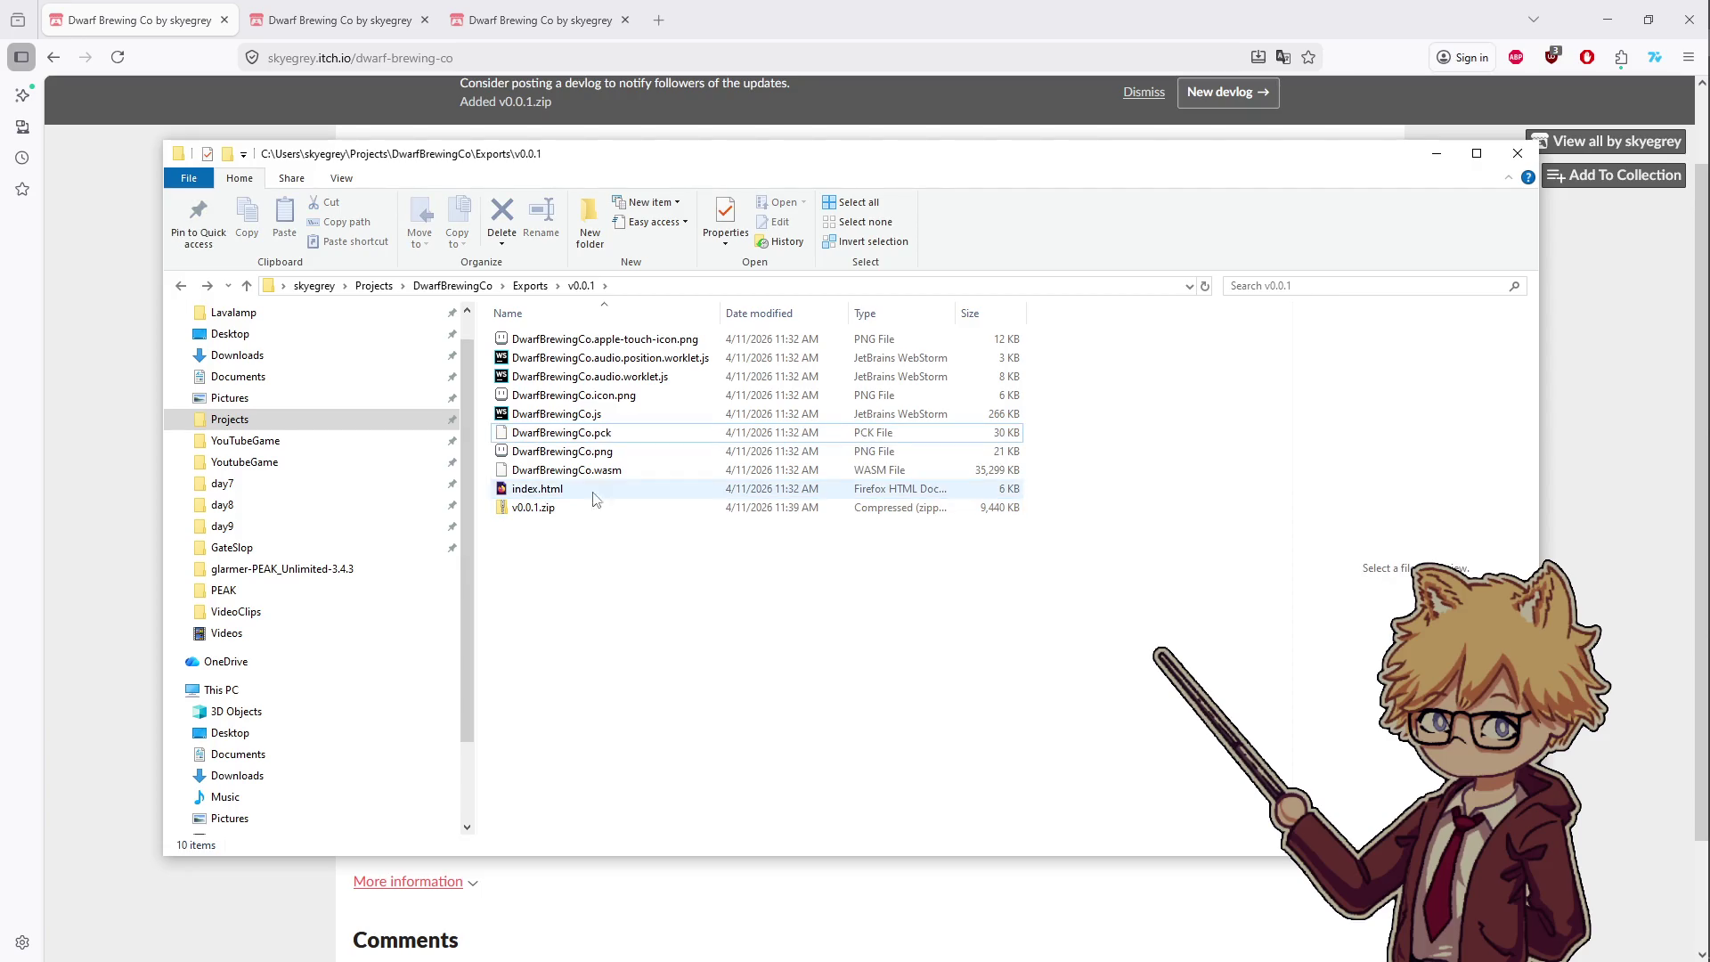
pyautogui.click(614, 488)
pyautogui.keyDown('shift'); pyautogui.click(581, 358); pyautogui.keyUp('shift')
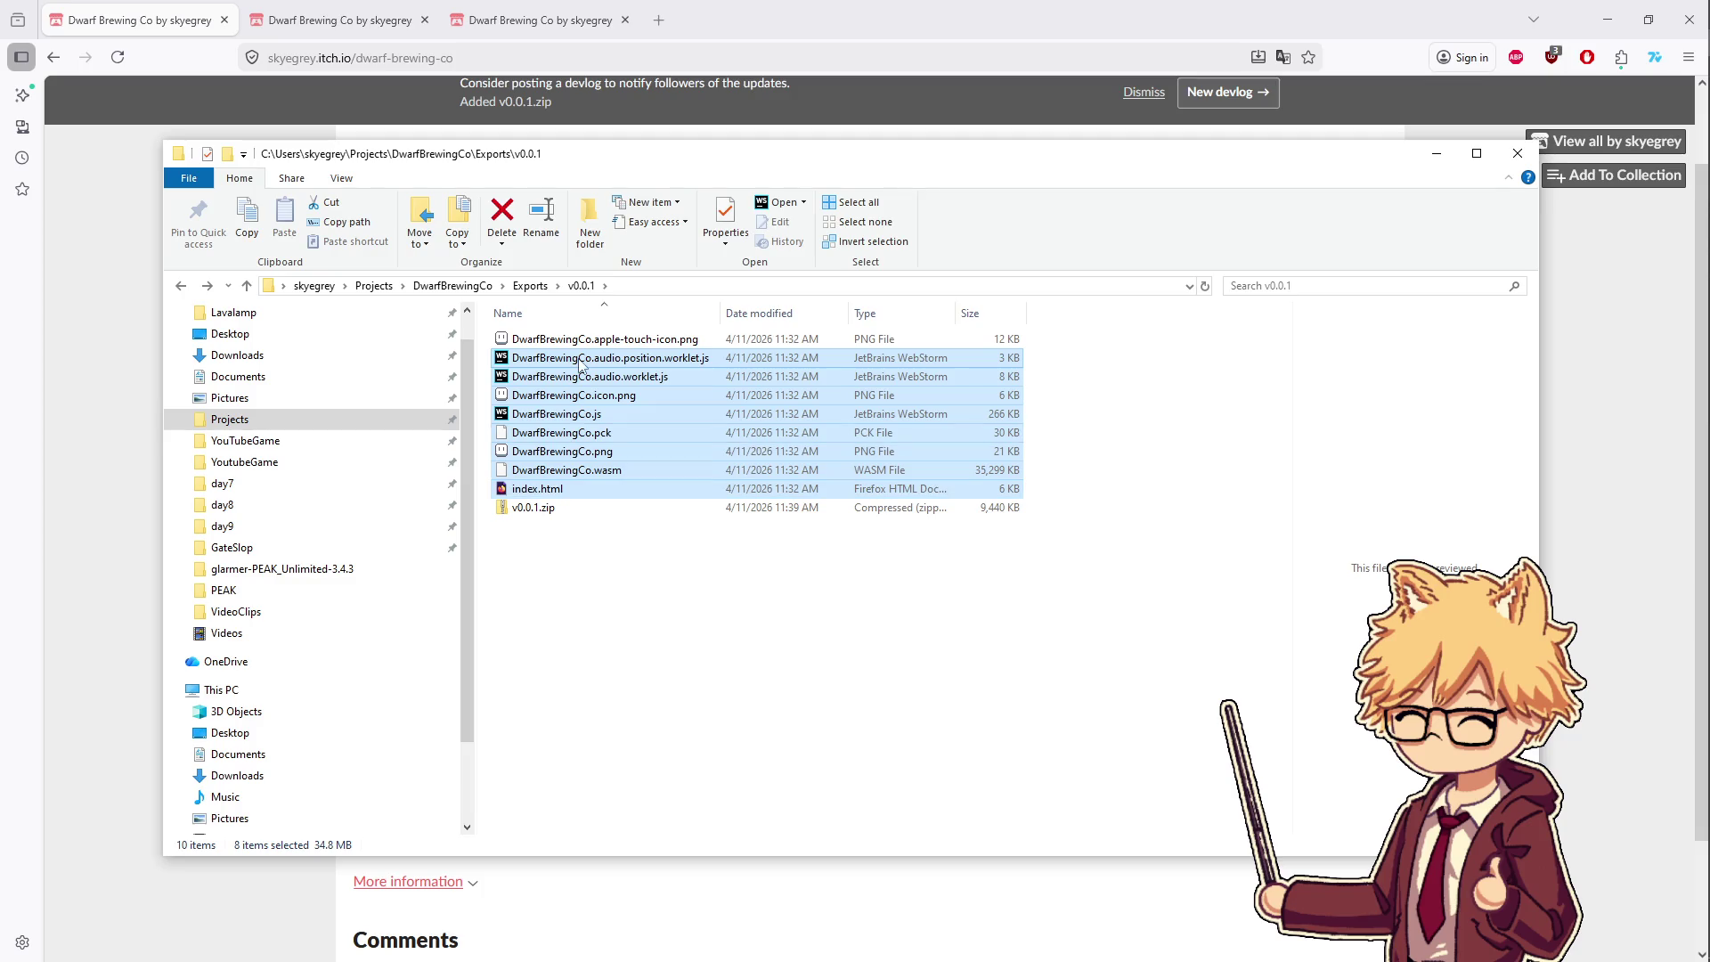
pyautogui.click(583, 490)
pyautogui.hotkey('shift', 'Home')
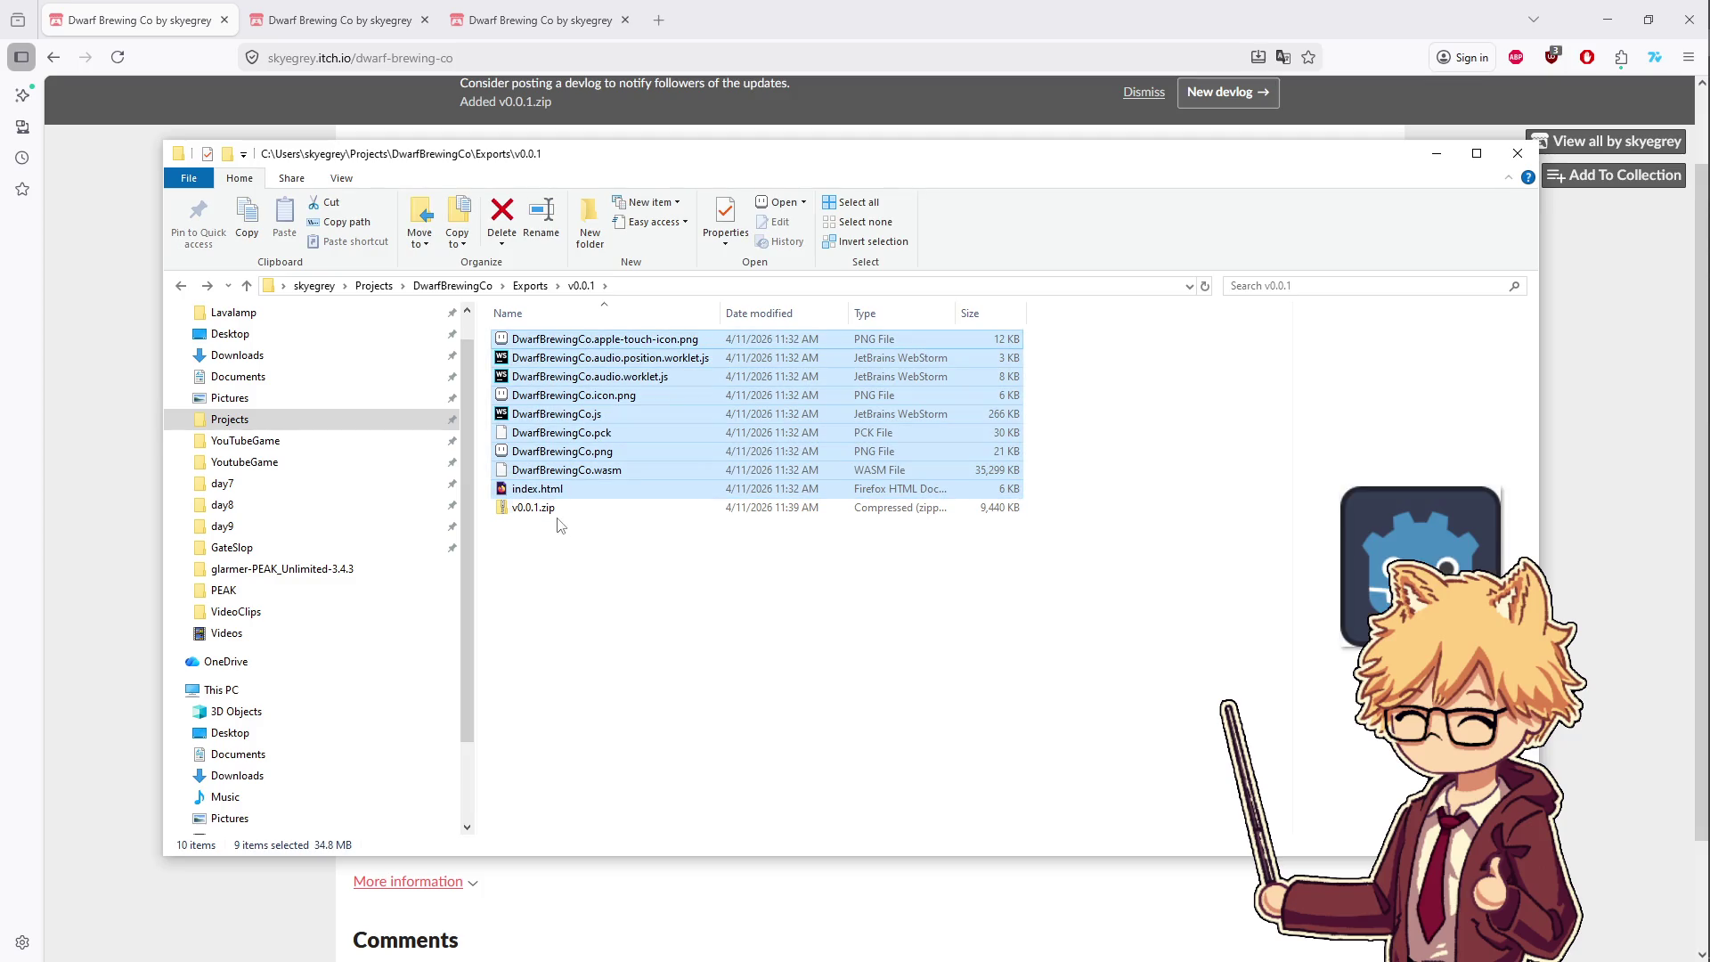
pyautogui.click(557, 510)
pyautogui.press('Delete')
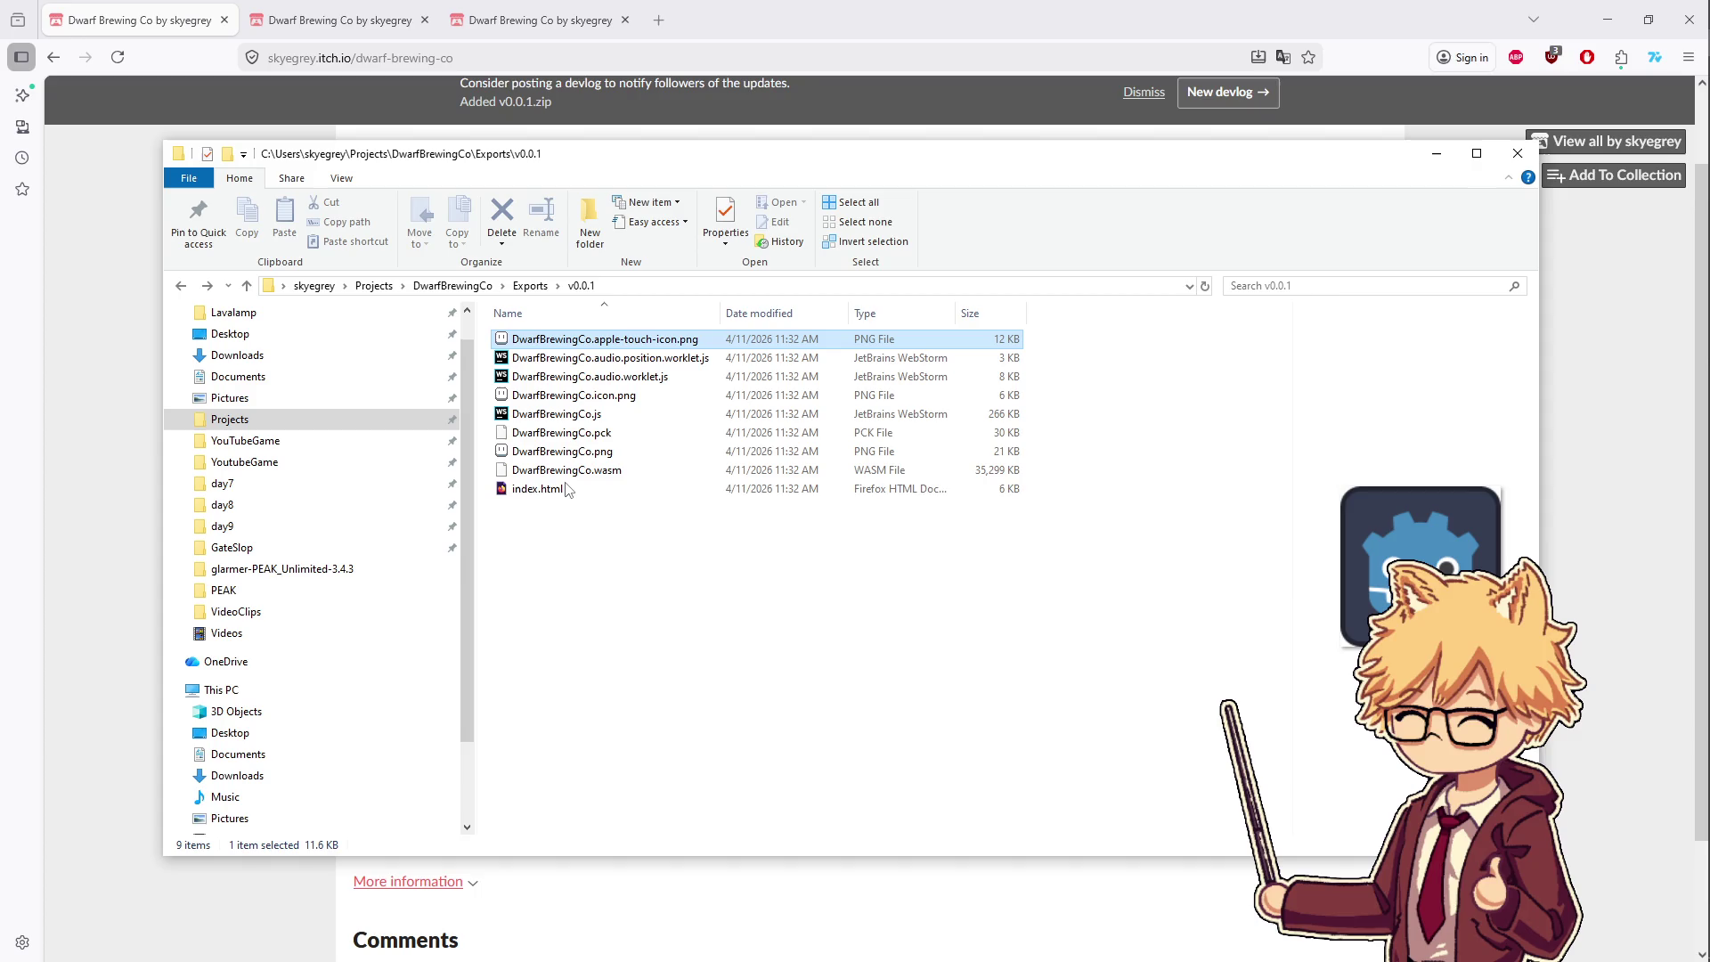
# - Zip the nine export files into a fresh v0.0.1.zip with 7-Zip Add to archive
pyautogui.click(566, 489)
pyautogui.hotkey('shift', 'Home')
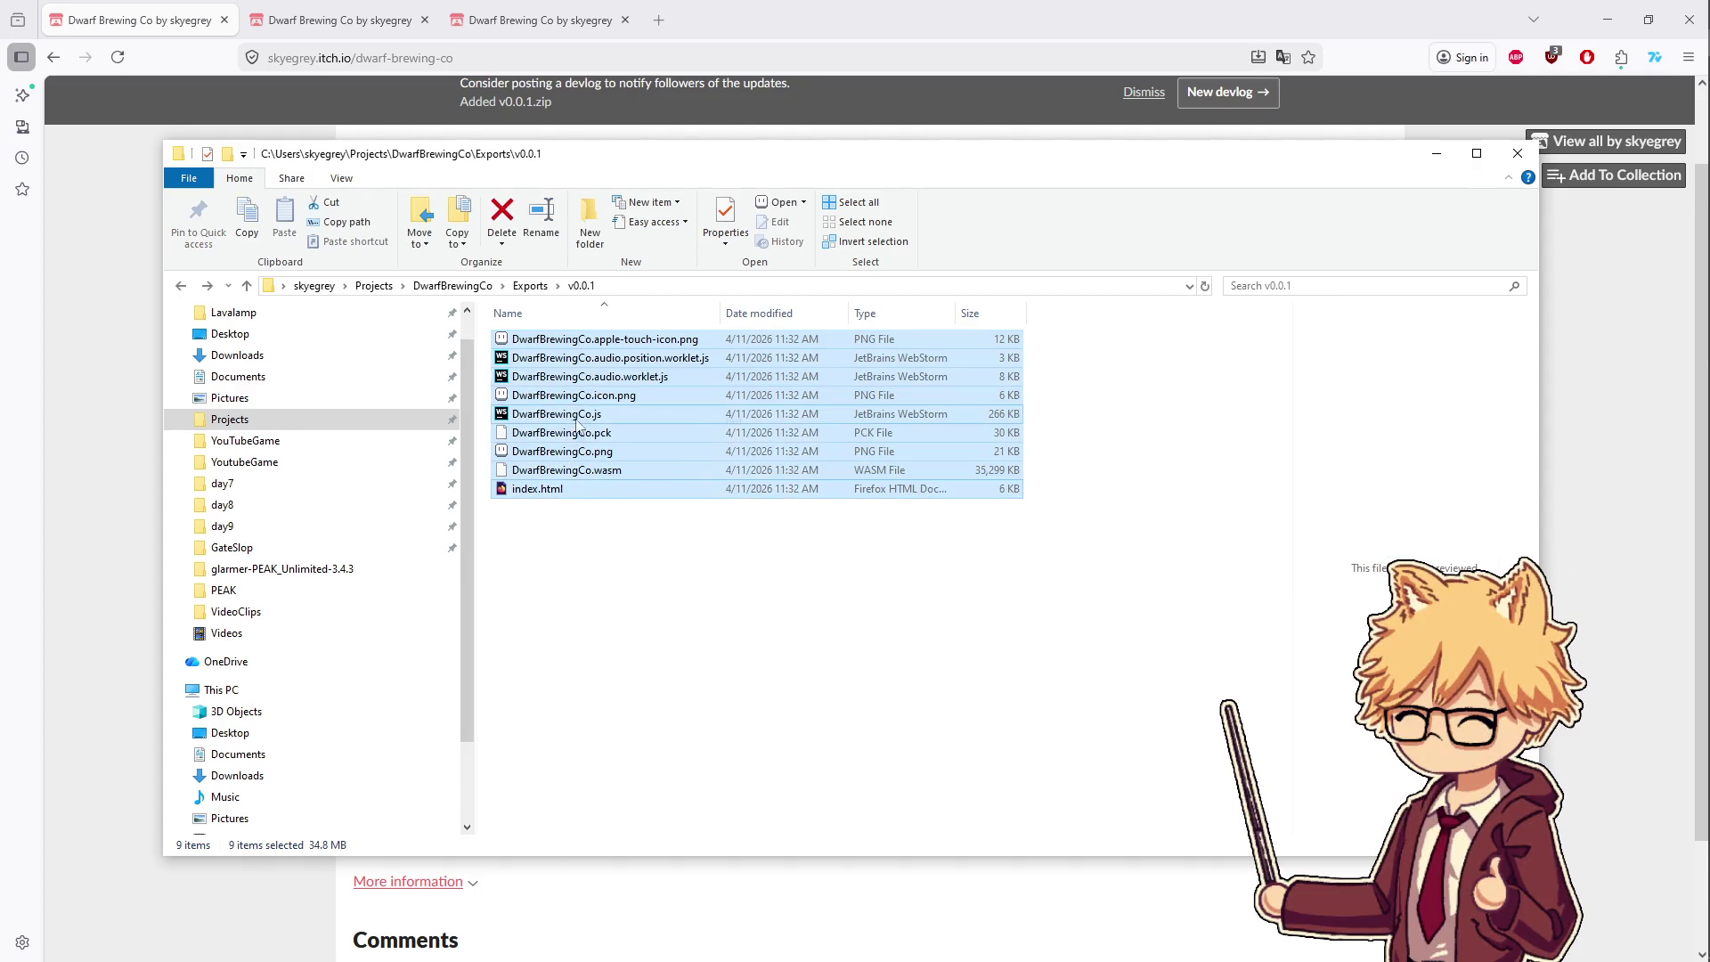
pyautogui.rightClick(569, 411)
pyautogui.moveTo(655, 525)
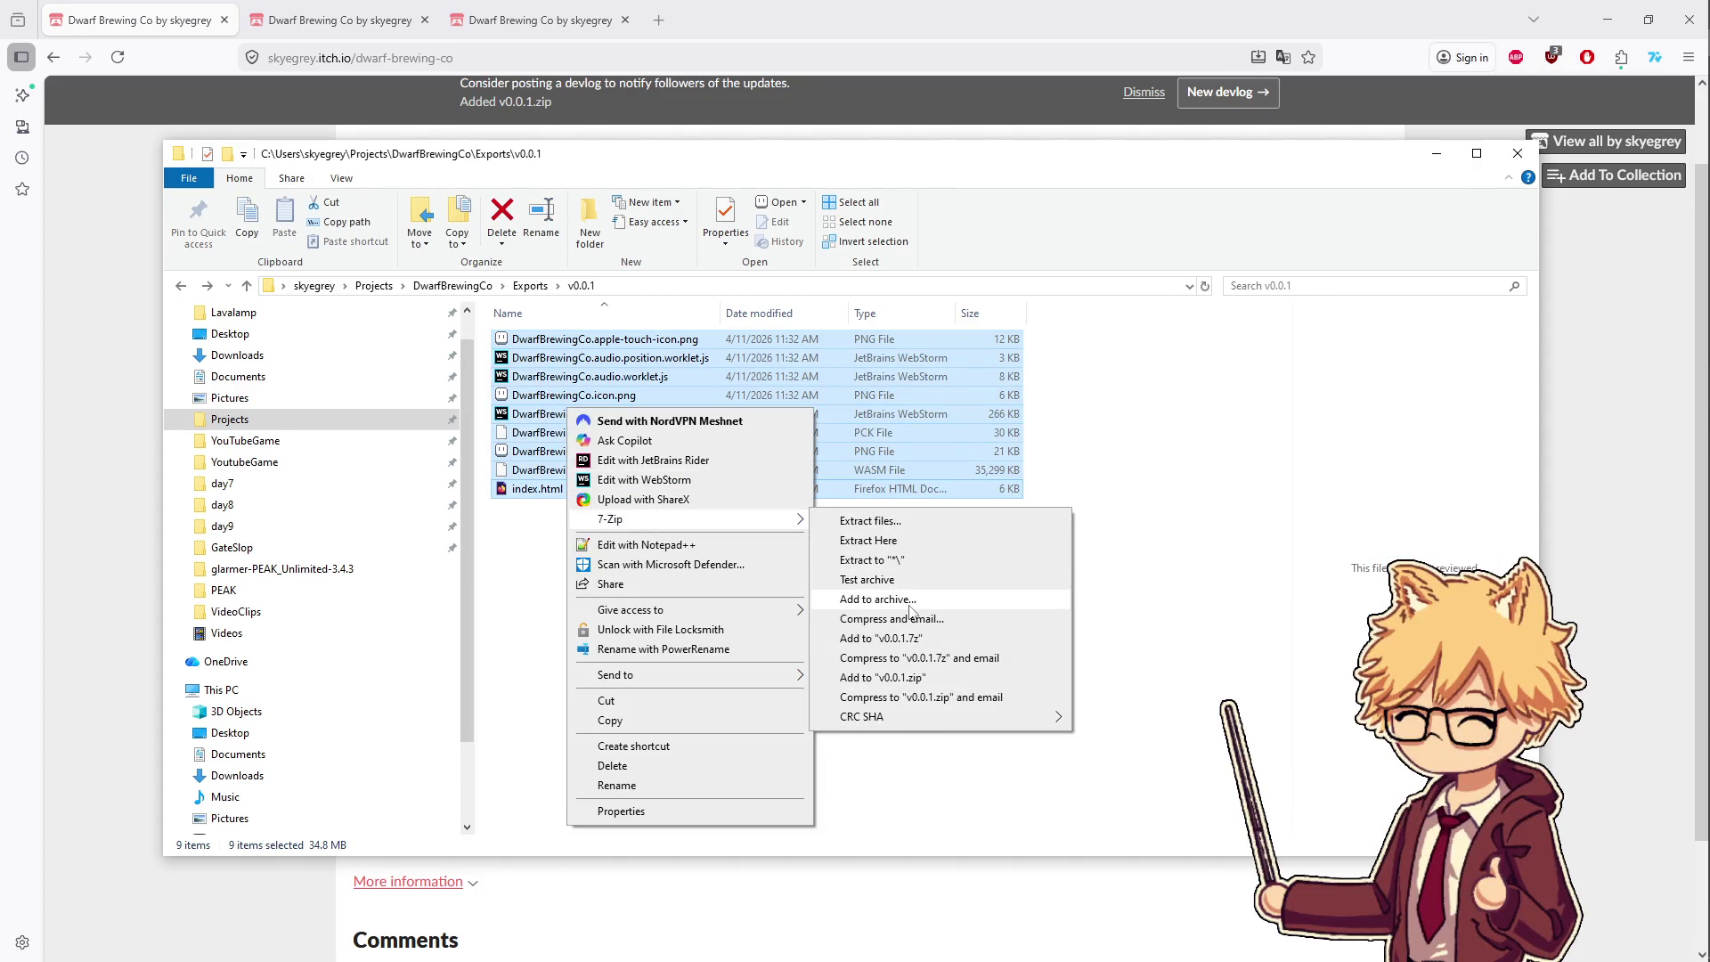
pyautogui.click(909, 601)
pyautogui.press('Return')
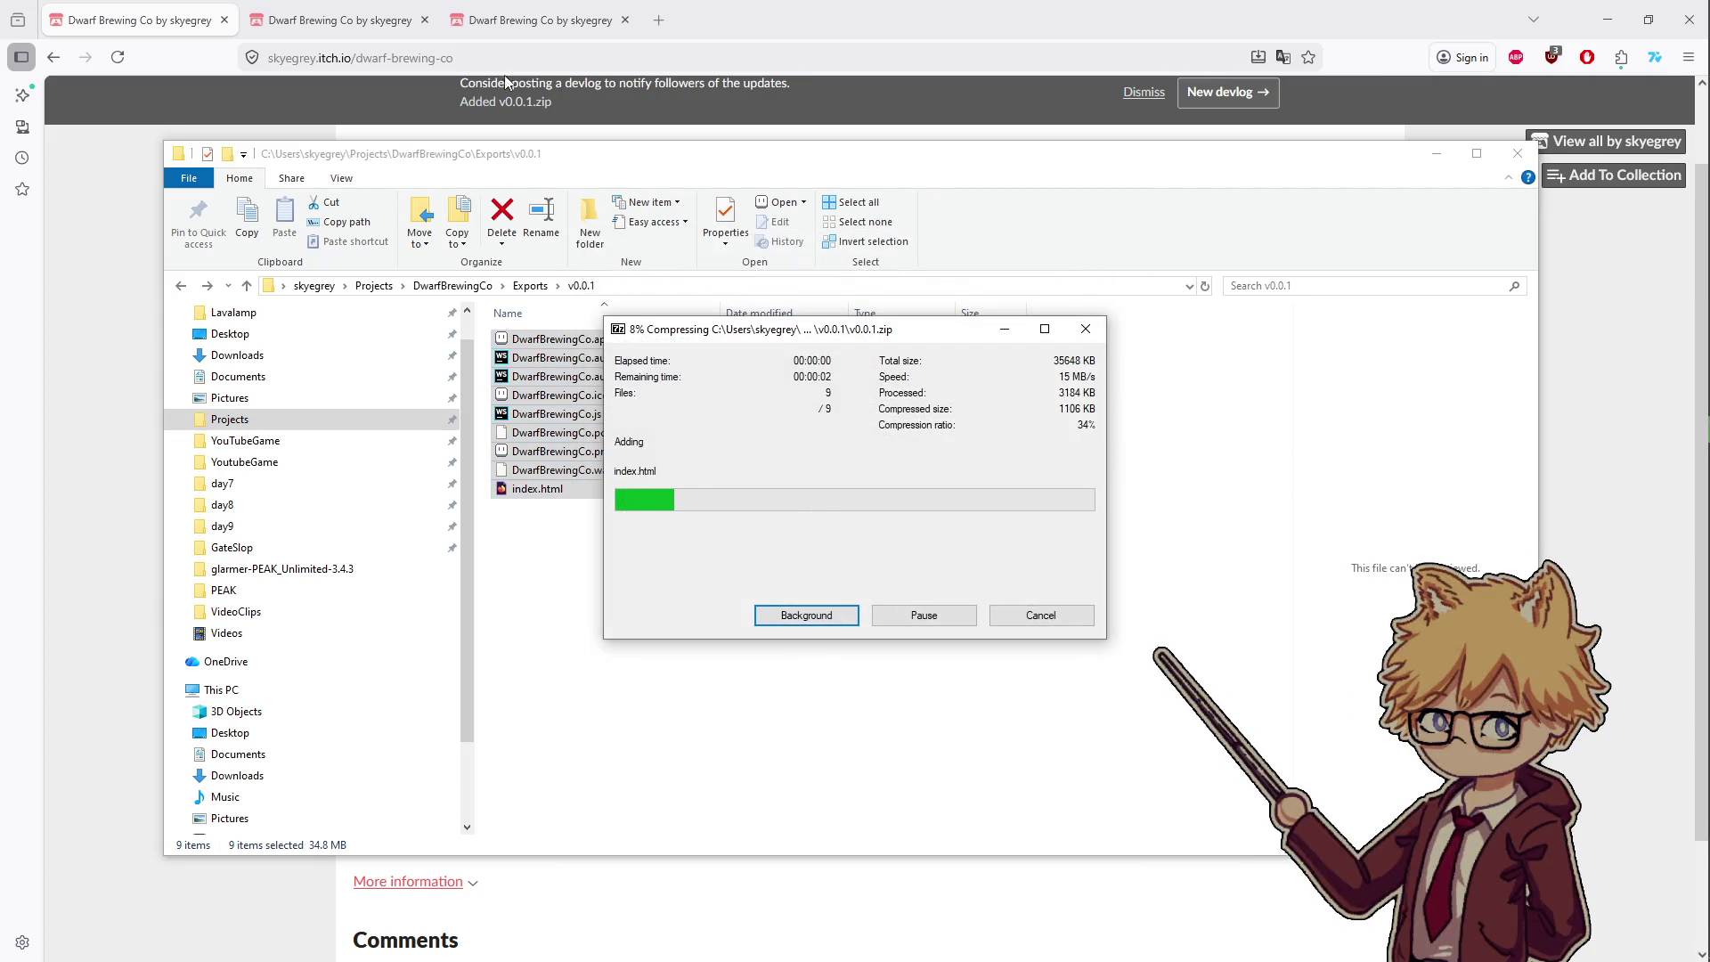
pyautogui.click(311, 19)
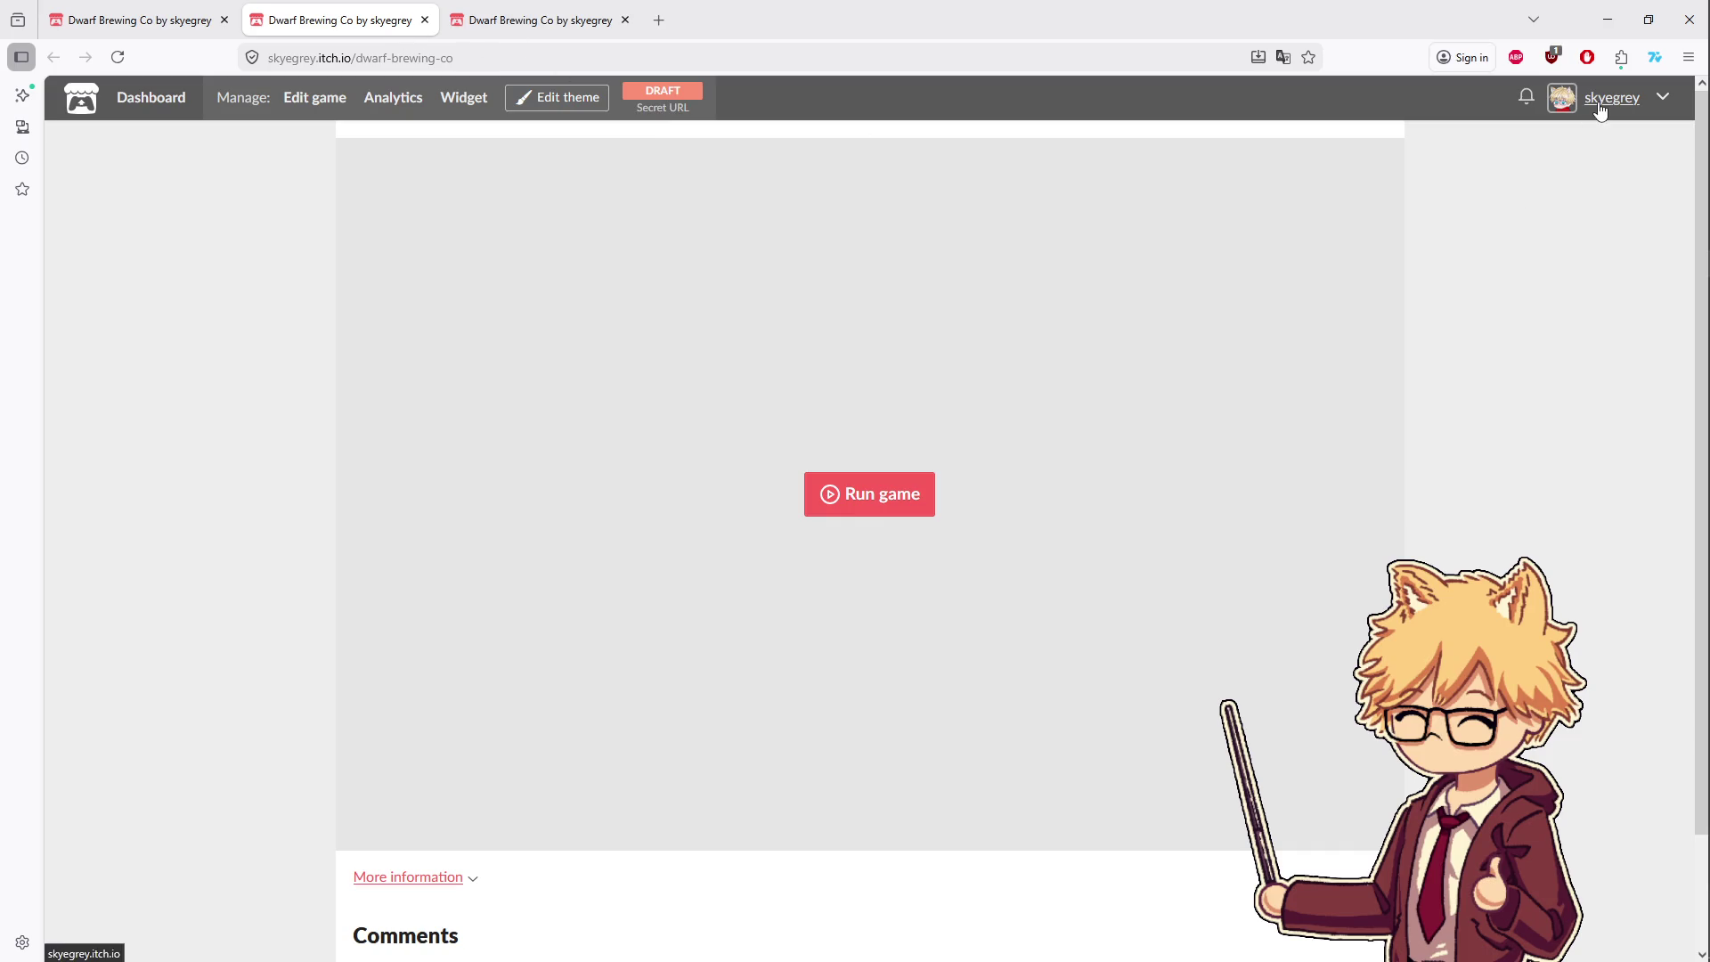
# - Return to the project's edit page and upload the rebuilt v0.0.1.zip
pyautogui.scroll(-1, 678, 518)
pyautogui.scroll(1, 679, 519)
pyautogui.hotkey('ctrl', 'pageup')
pyautogui.hotkey('alt', 'Left')
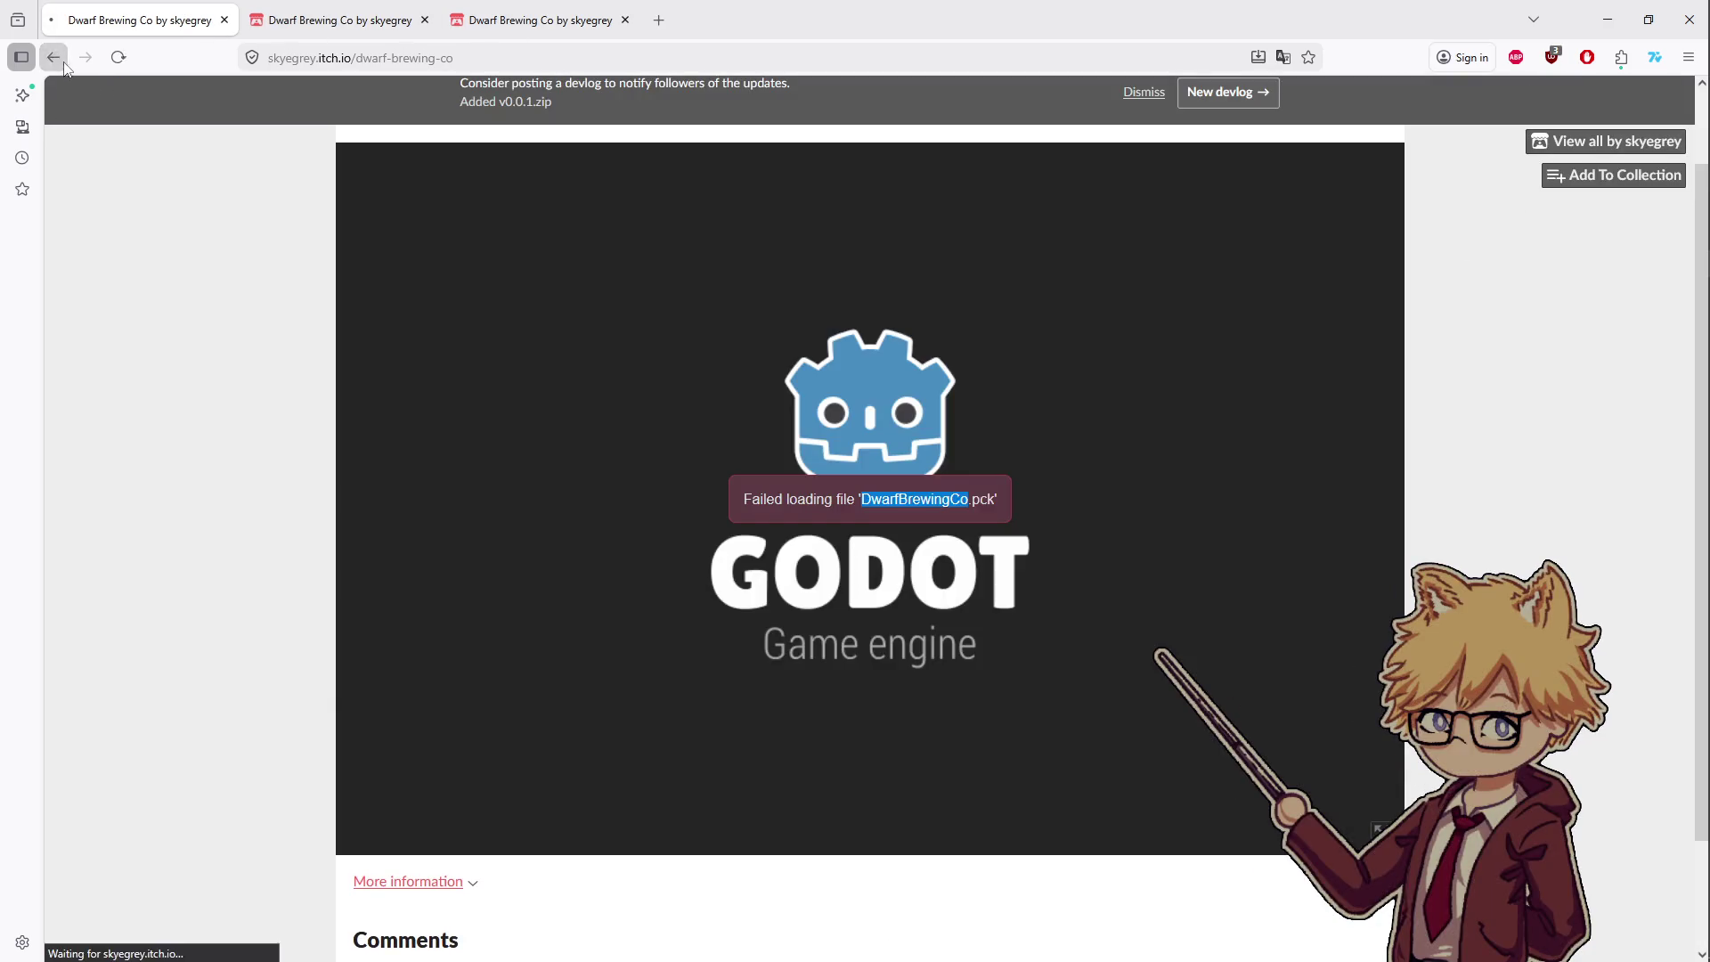
pyautogui.scroll(-3, 587, 637)
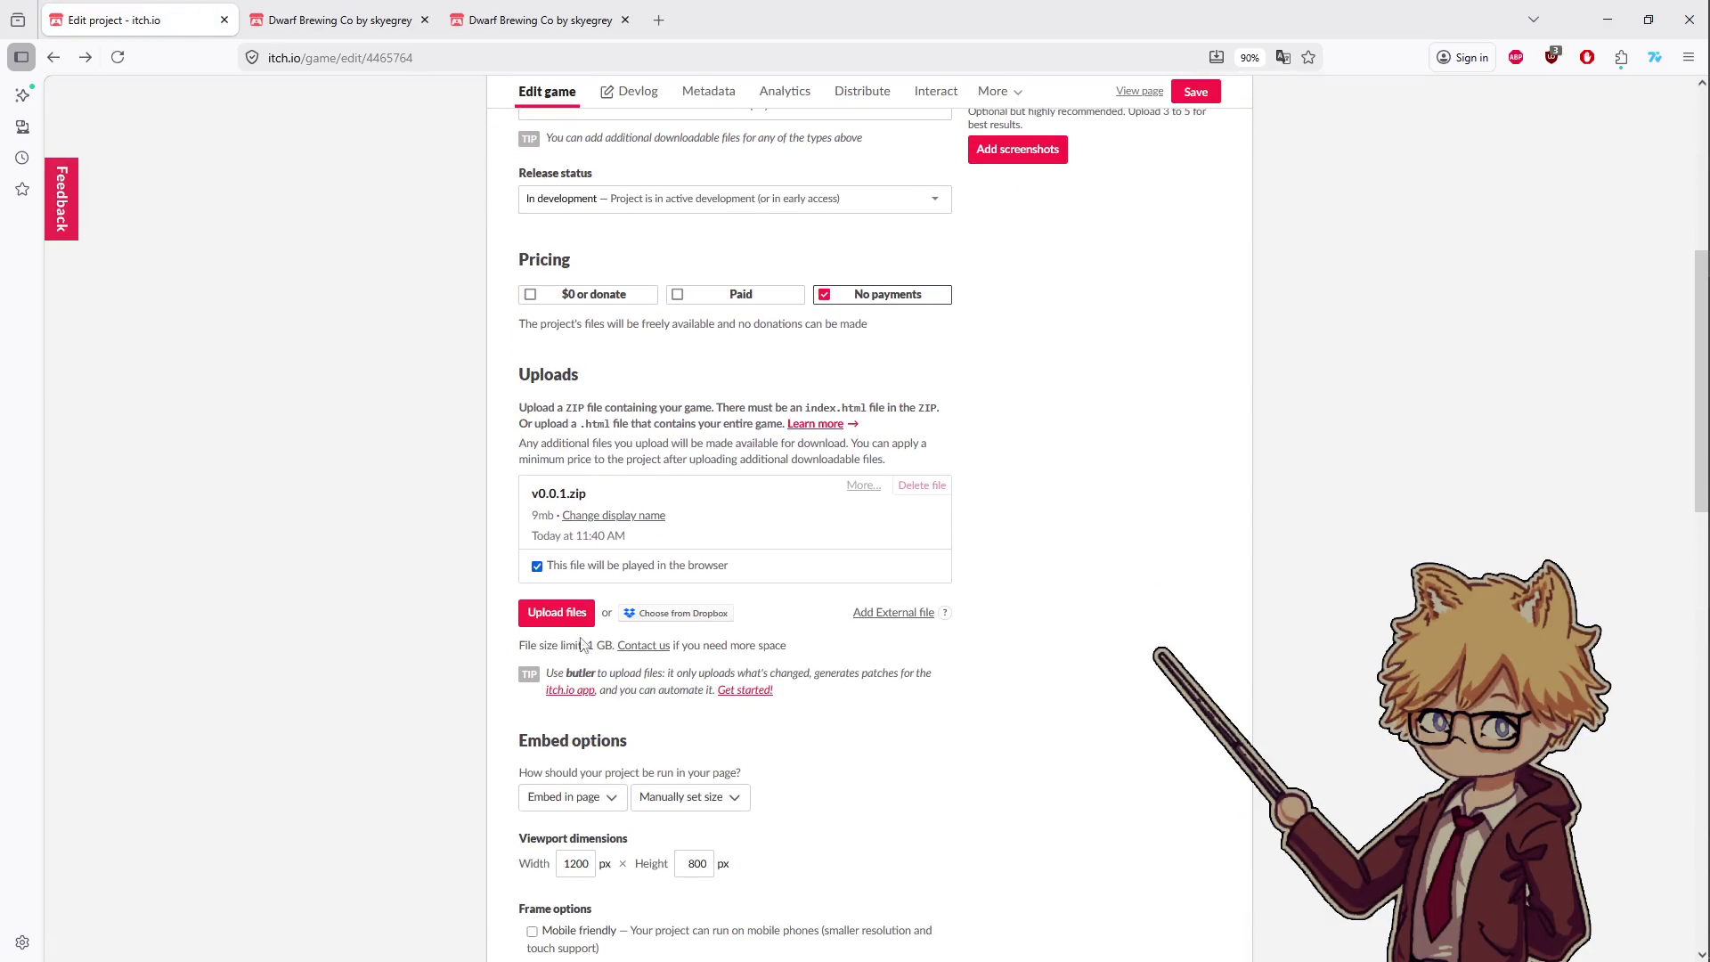
pyautogui.click(554, 616)
pyautogui.hotkey('alt', 'Tab')
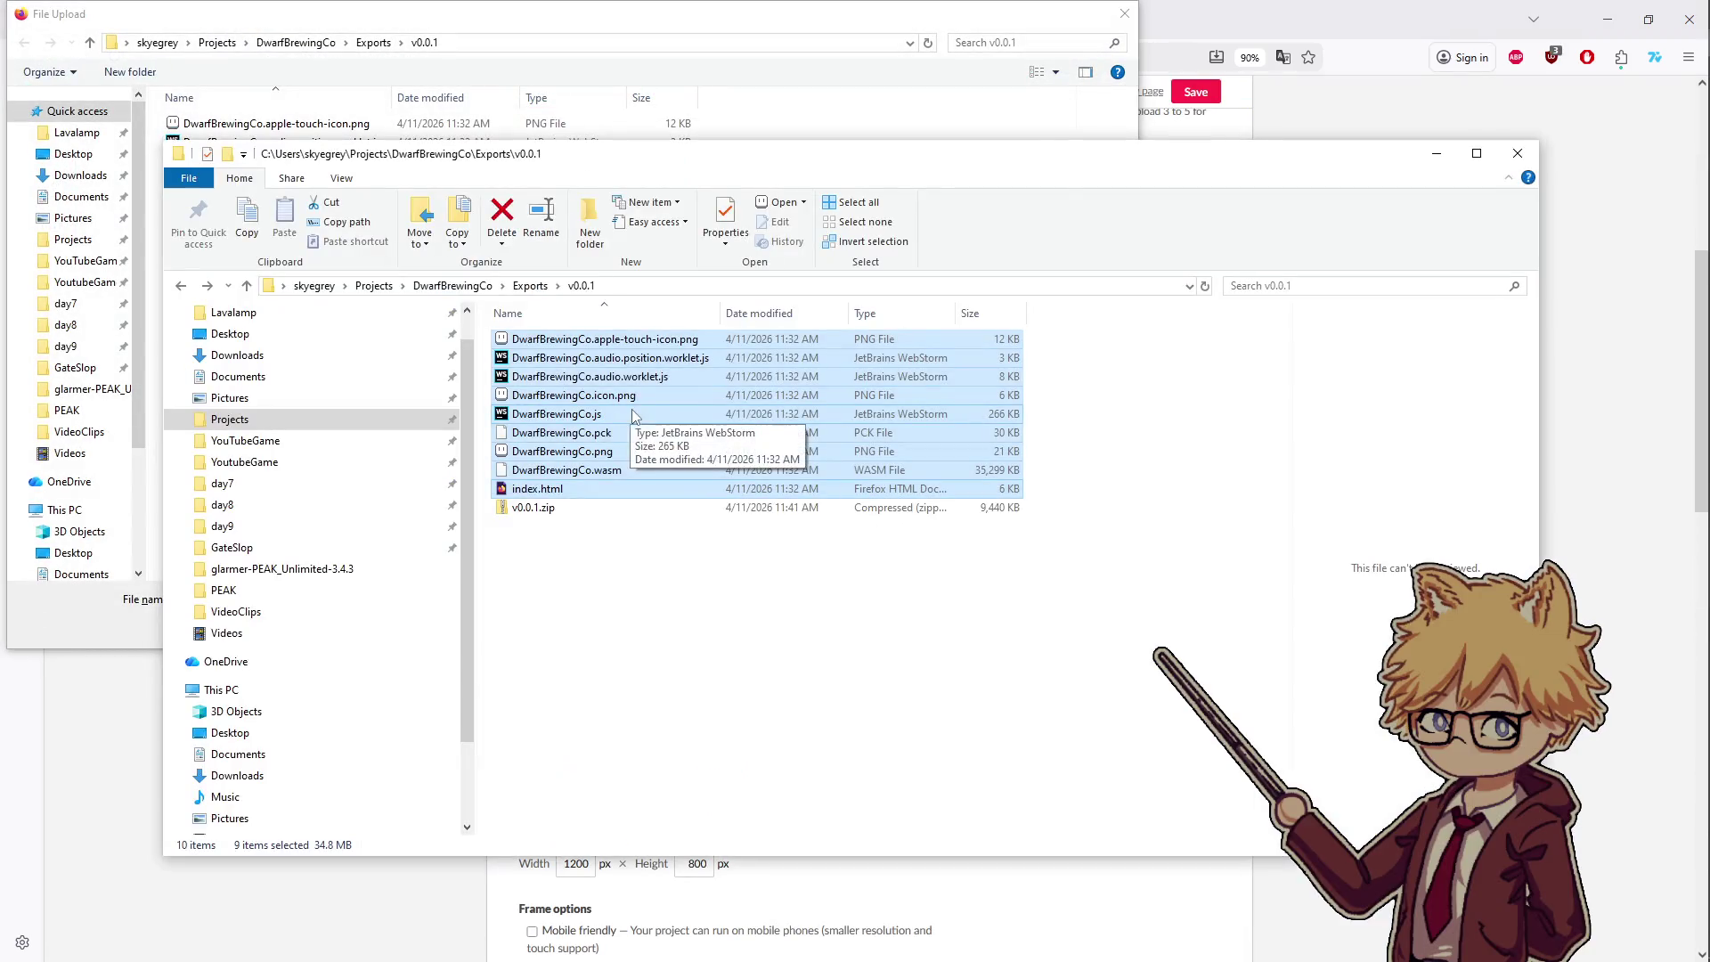
pyautogui.hotkey('alt', 'F4')
pyautogui.doubleClick(224, 293)
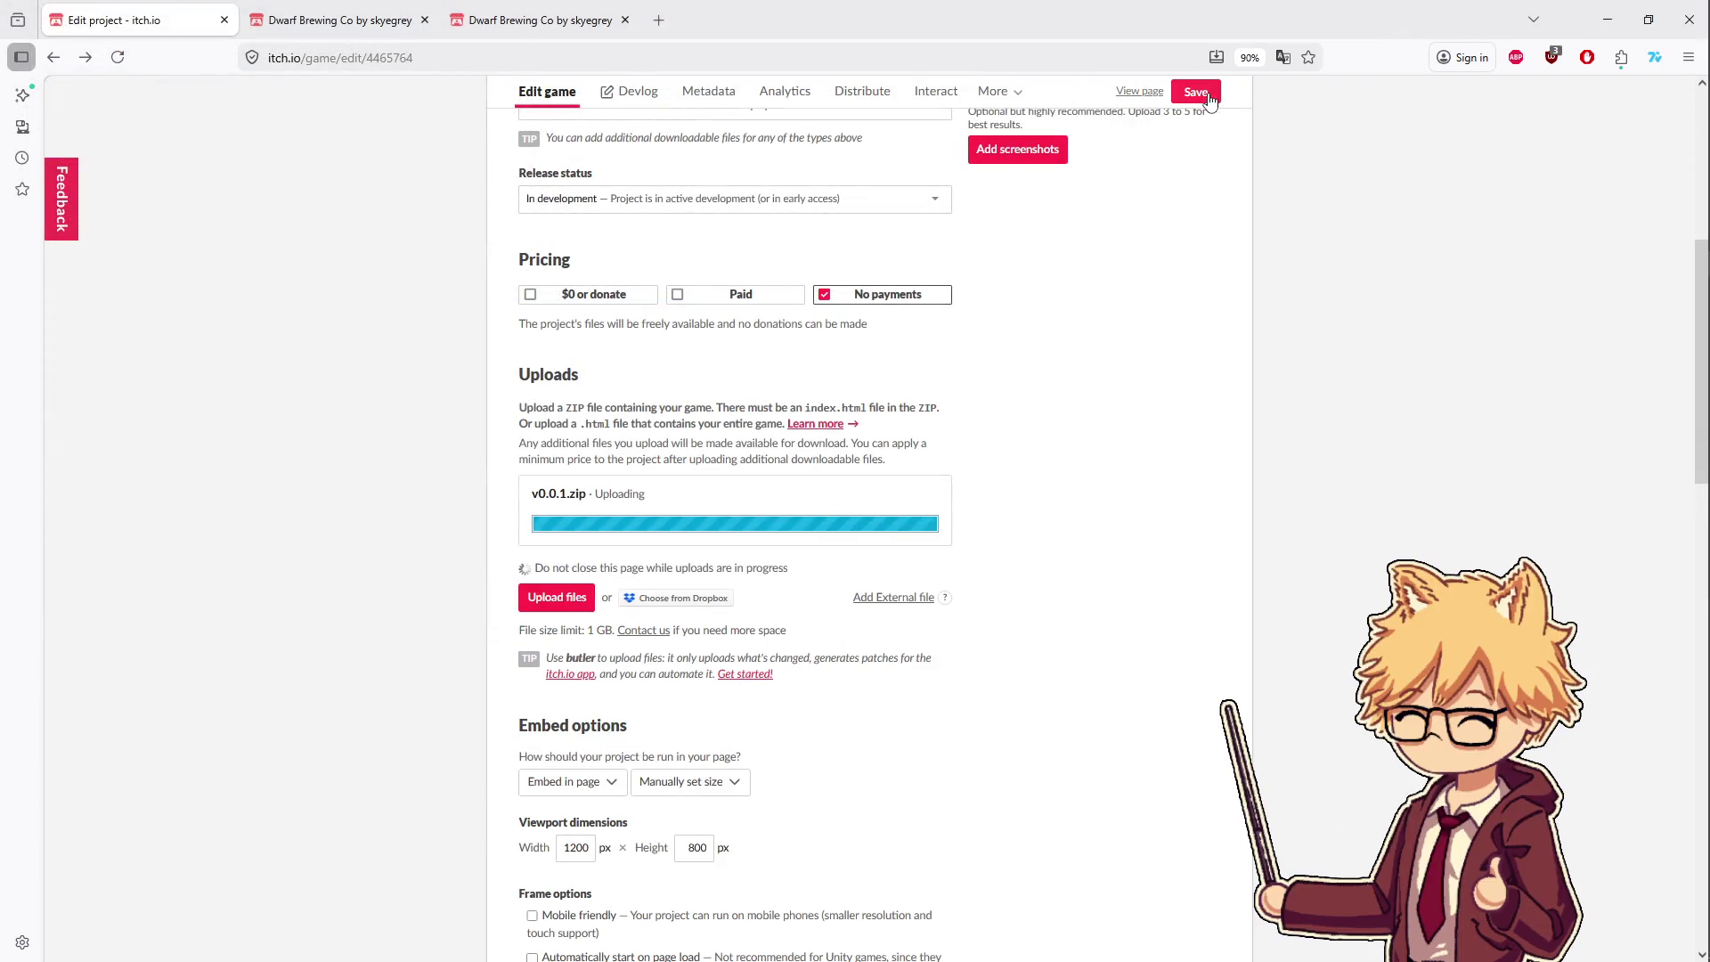
# - Open the Dwarf Brewing Co game page in a new tab and switch to it
pyautogui.rightClick(1140, 93)
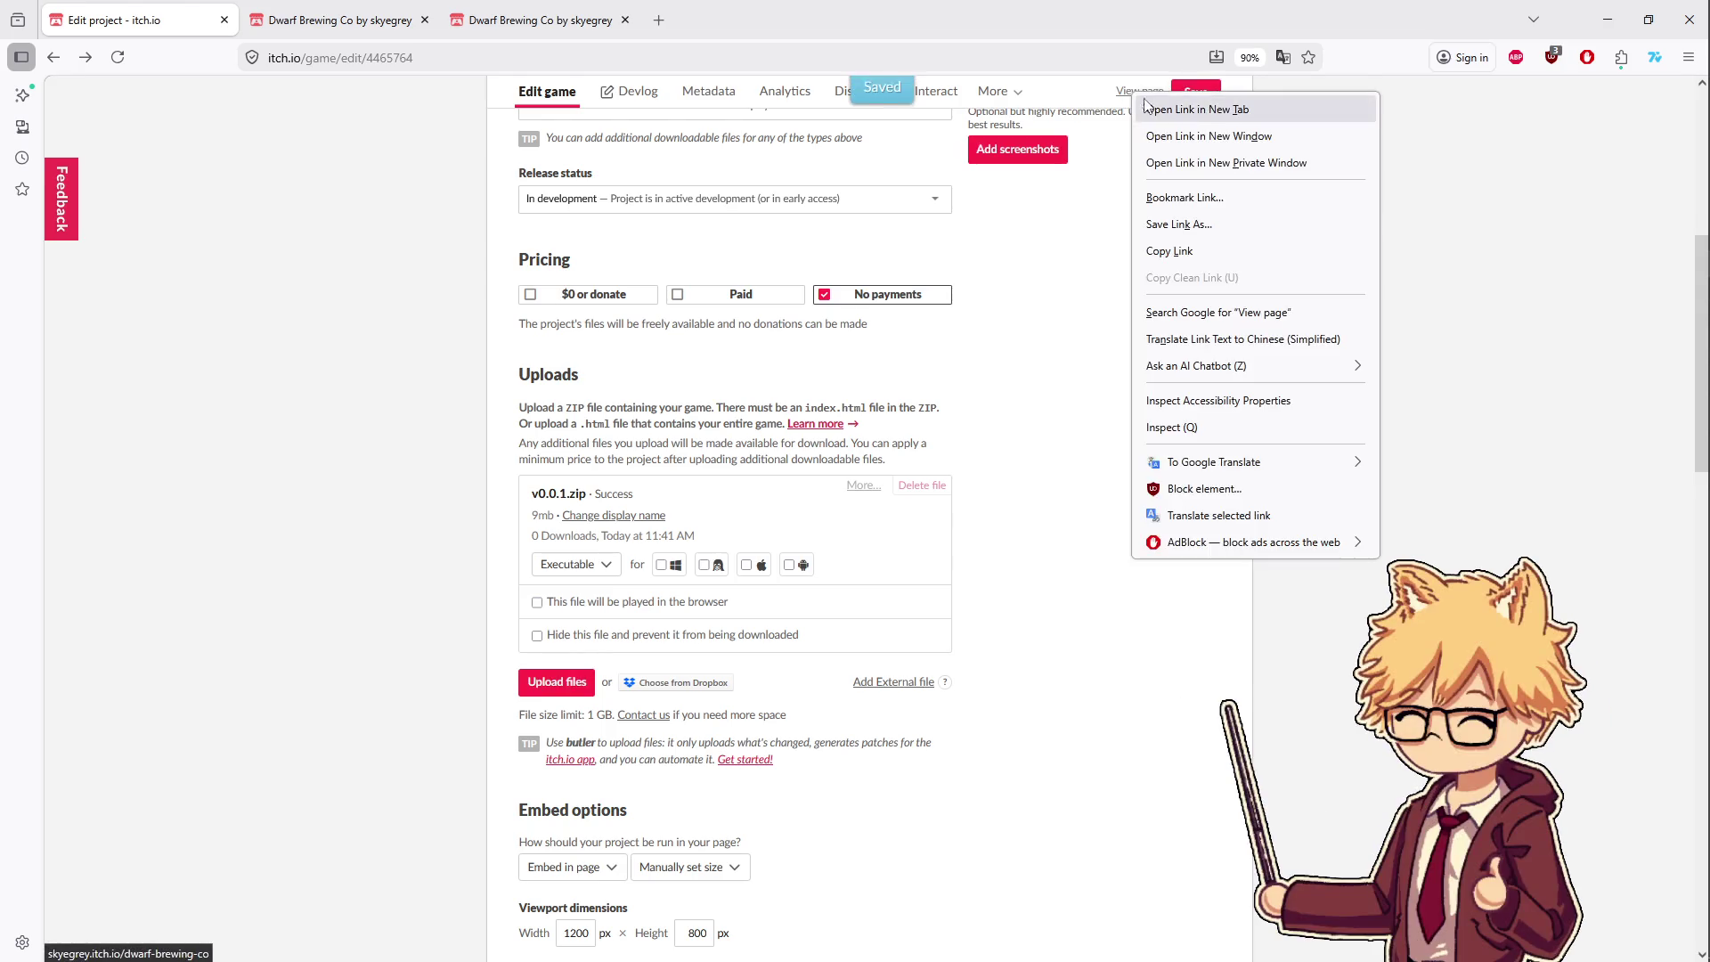
pyautogui.click(1184, 108)
pyautogui.hotkey('ctrl', 'Tab')
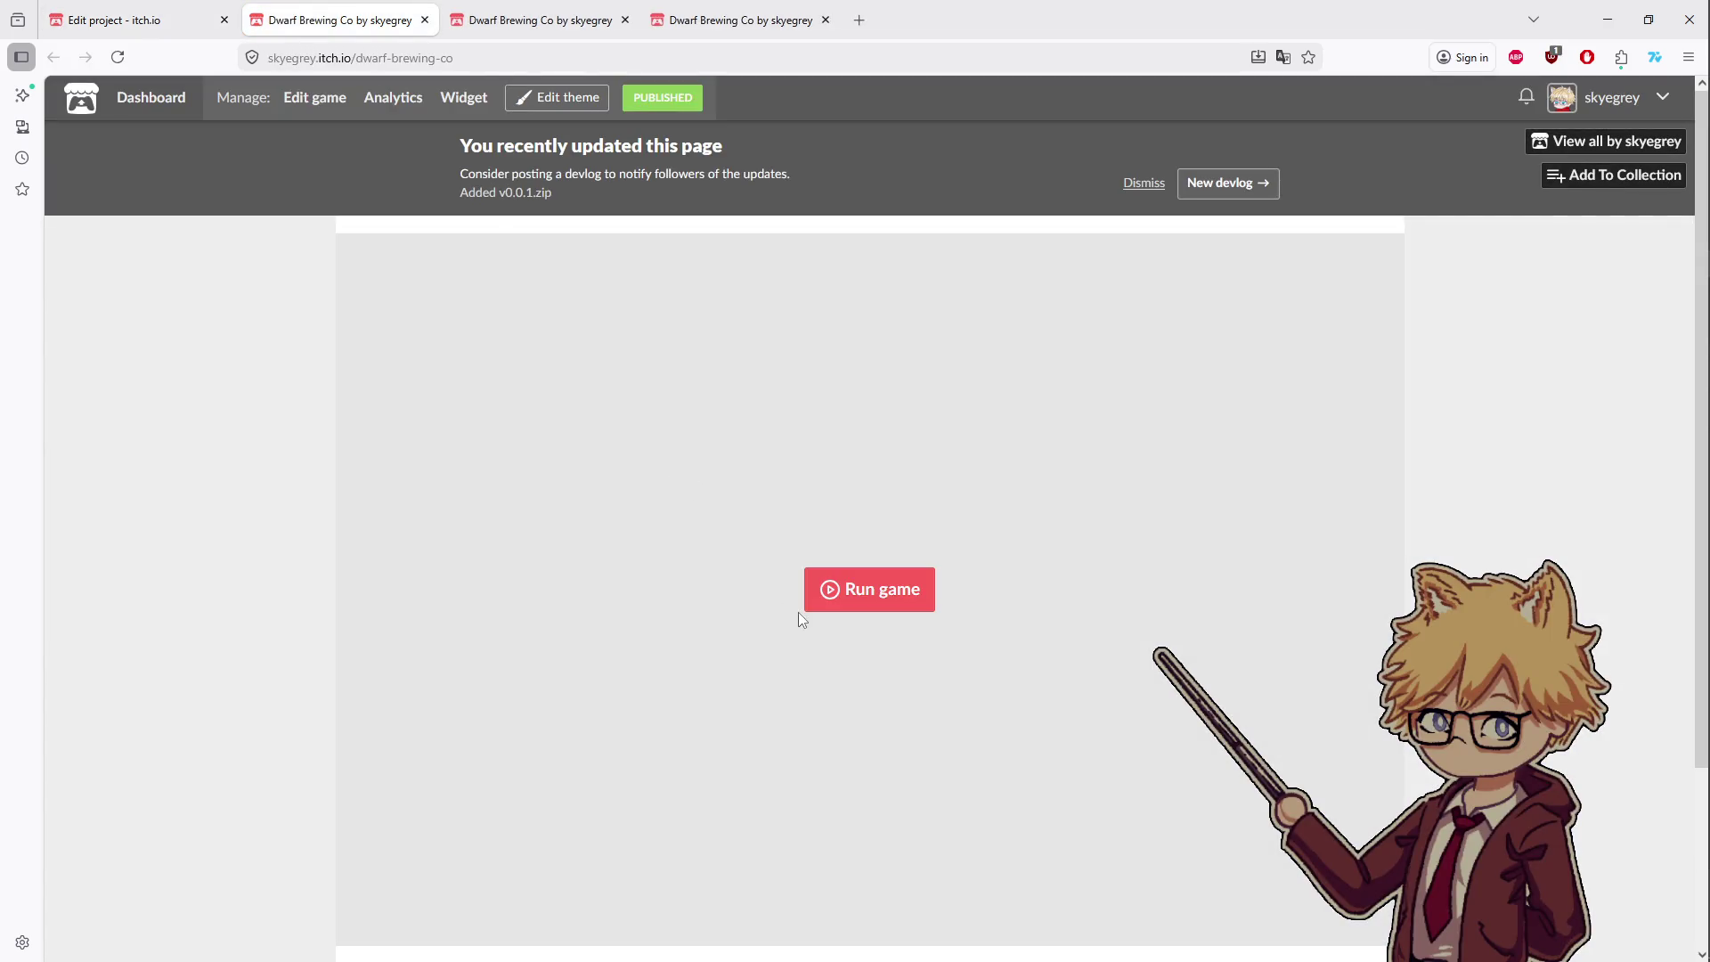
# - Run the game on itch.io and open the browser's developer console
pyautogui.click(853, 595)
pyautogui.rightClick(263, 621)
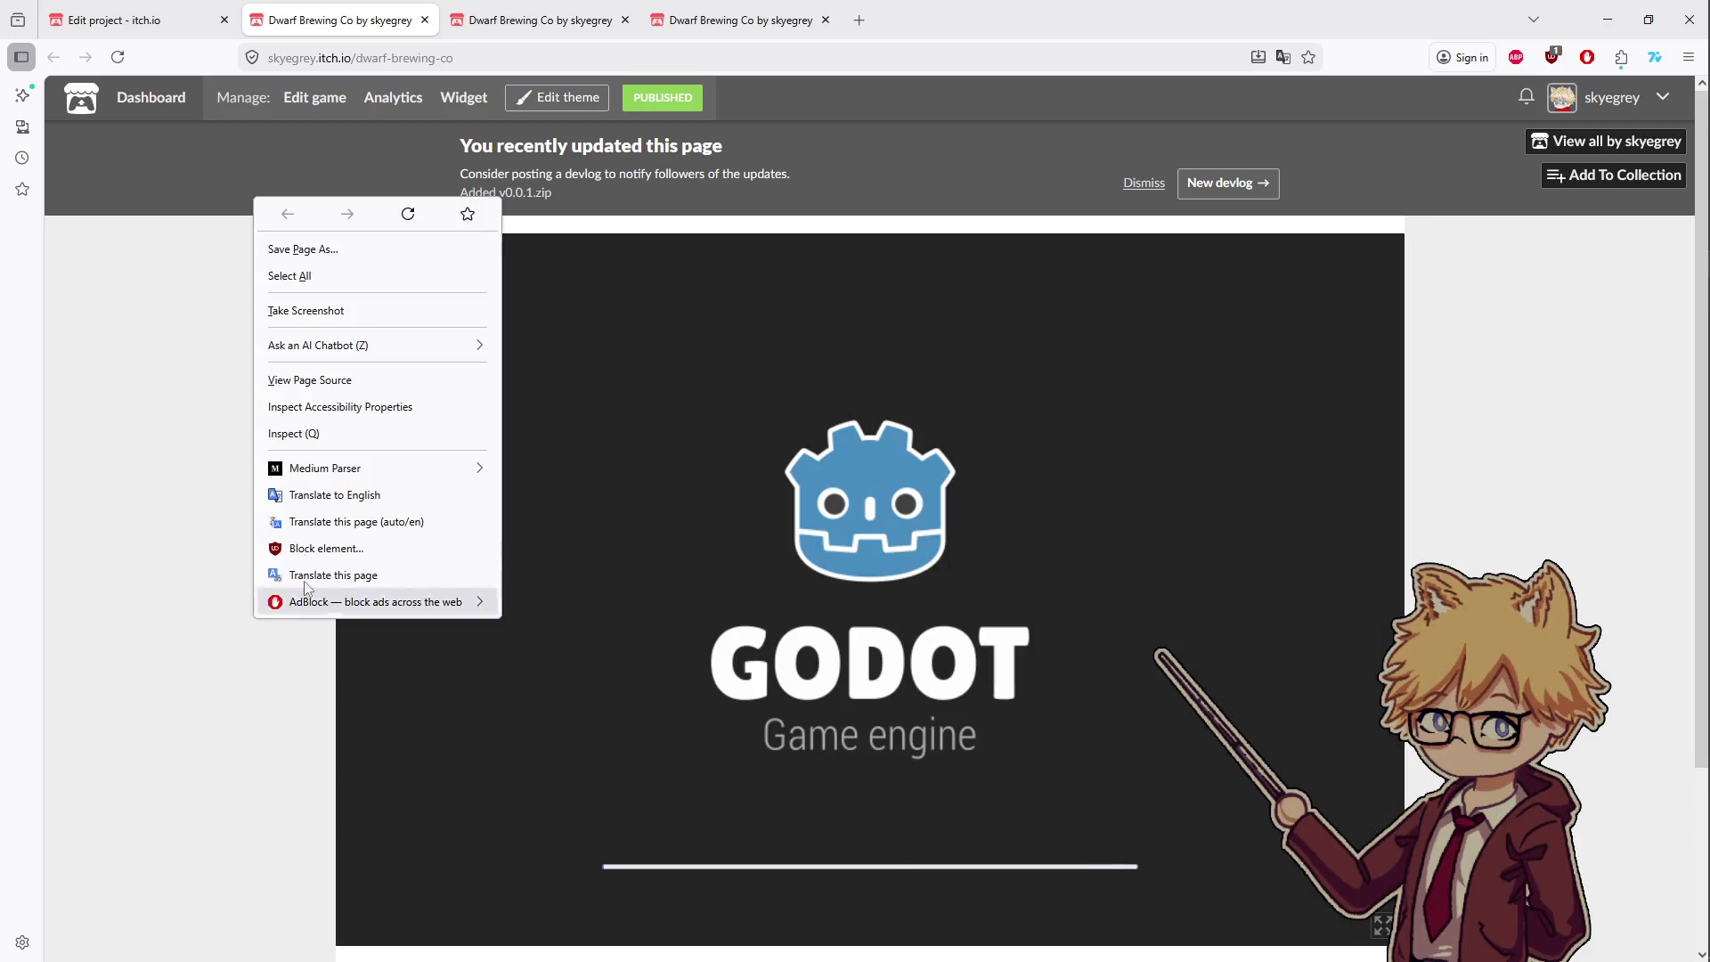
pyautogui.click(294, 433)
pyautogui.click(187, 619)
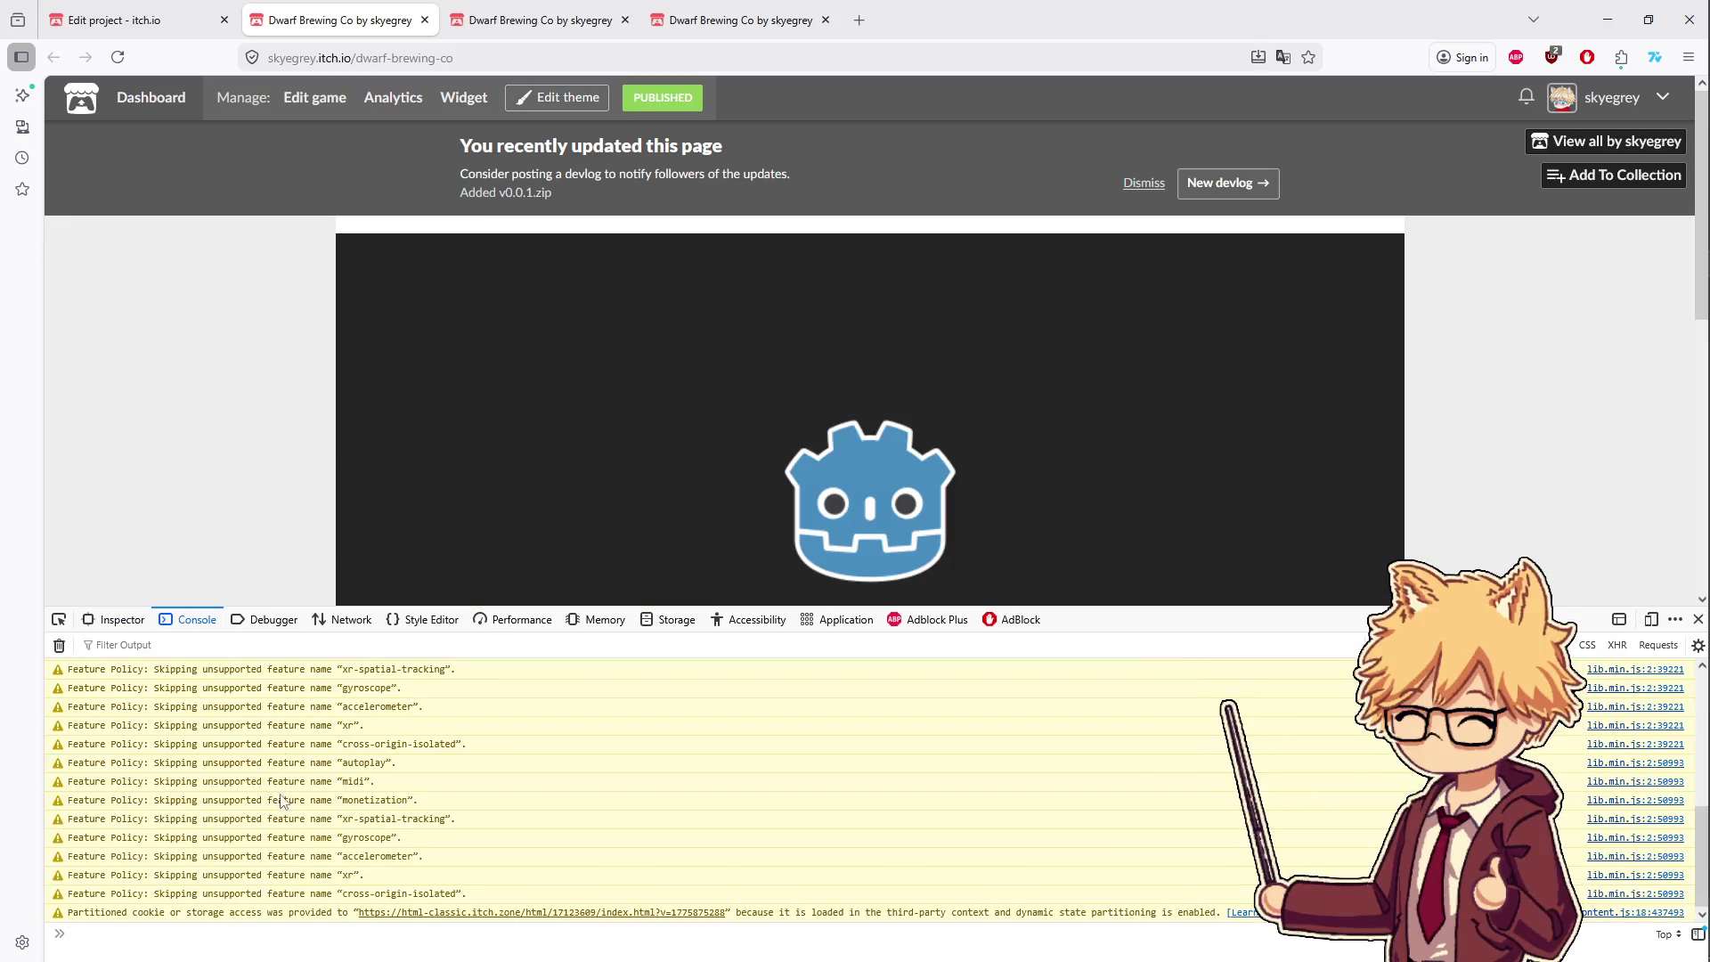
# - Enlarge the console and copy the 'Cannot open file res://Scenes/main.tscn' error message
pyautogui.moveTo(303, 608); pyautogui.dragTo(304, 818)
pyautogui.scroll(-4, 307, 683)
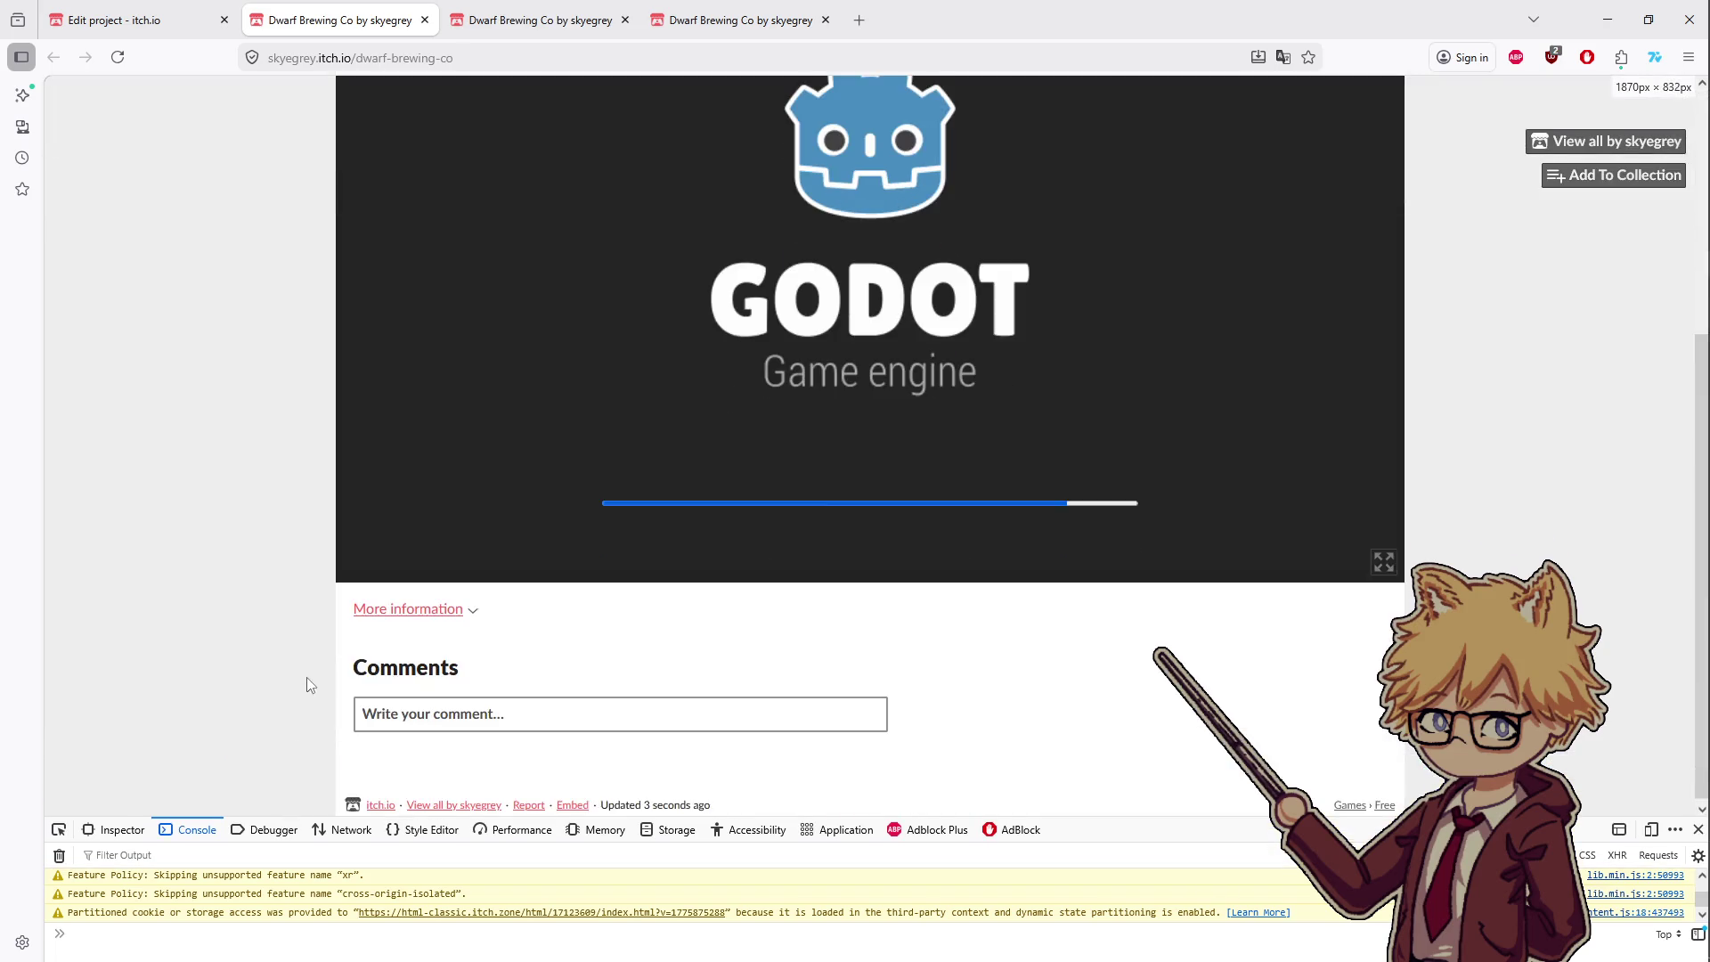
pyautogui.scroll(2, 307, 668)
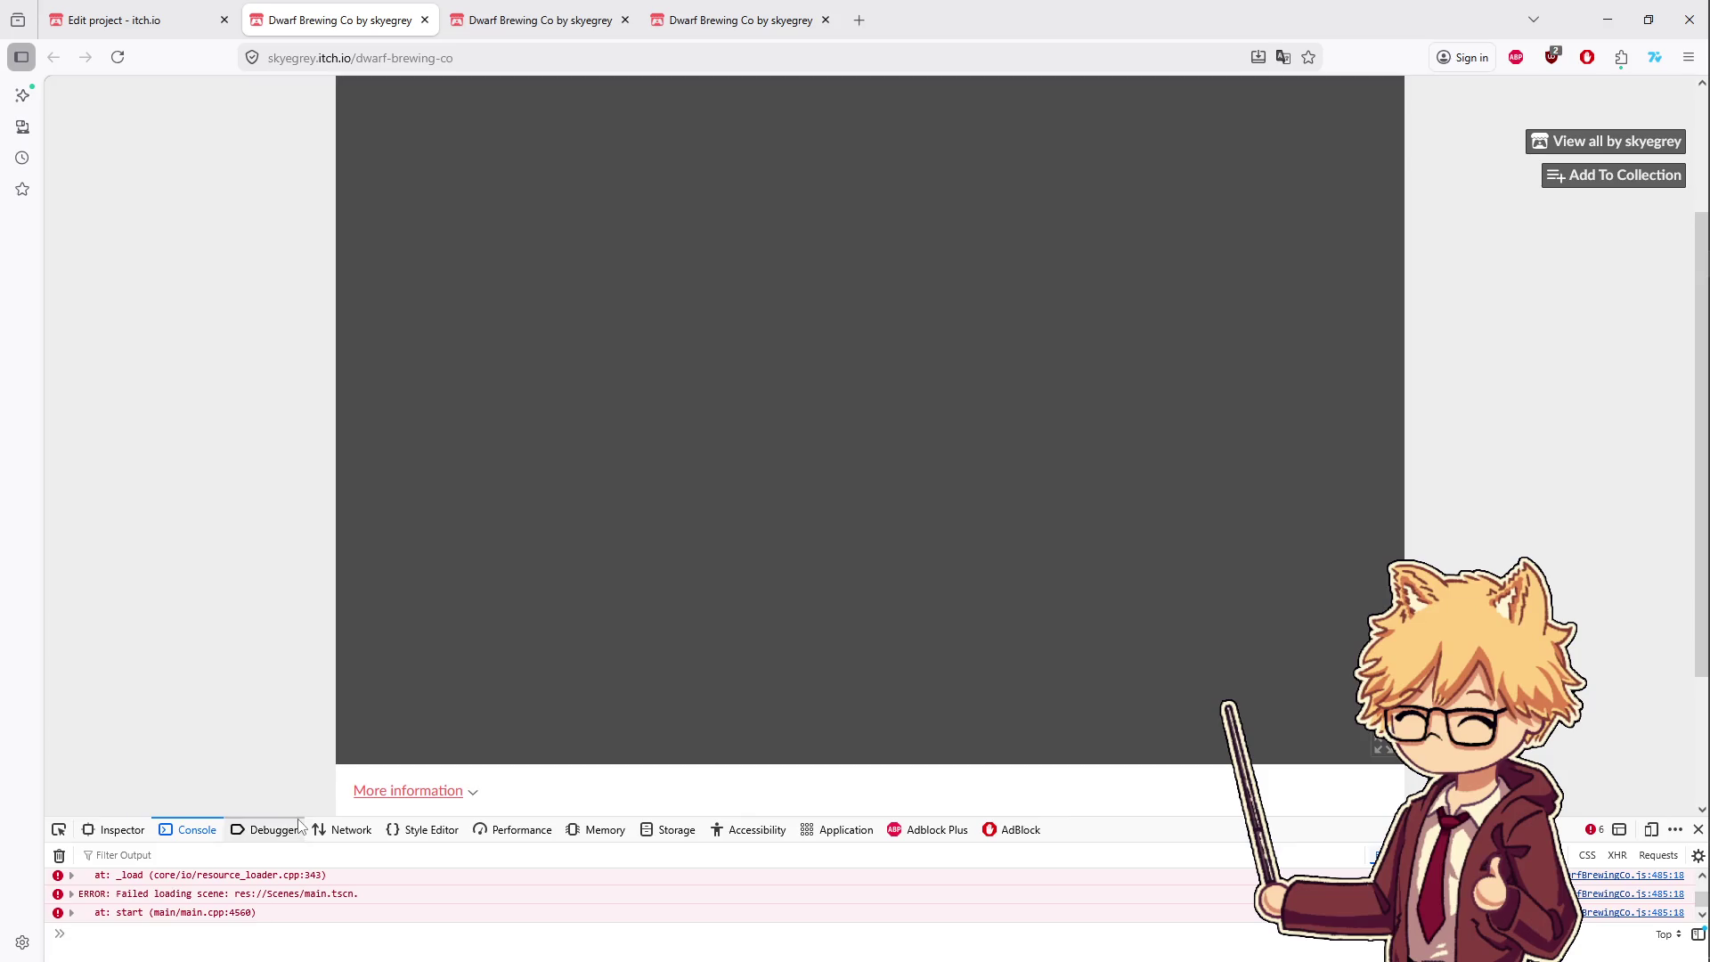
pyautogui.moveTo(301, 817); pyautogui.dragTo(302, 588)
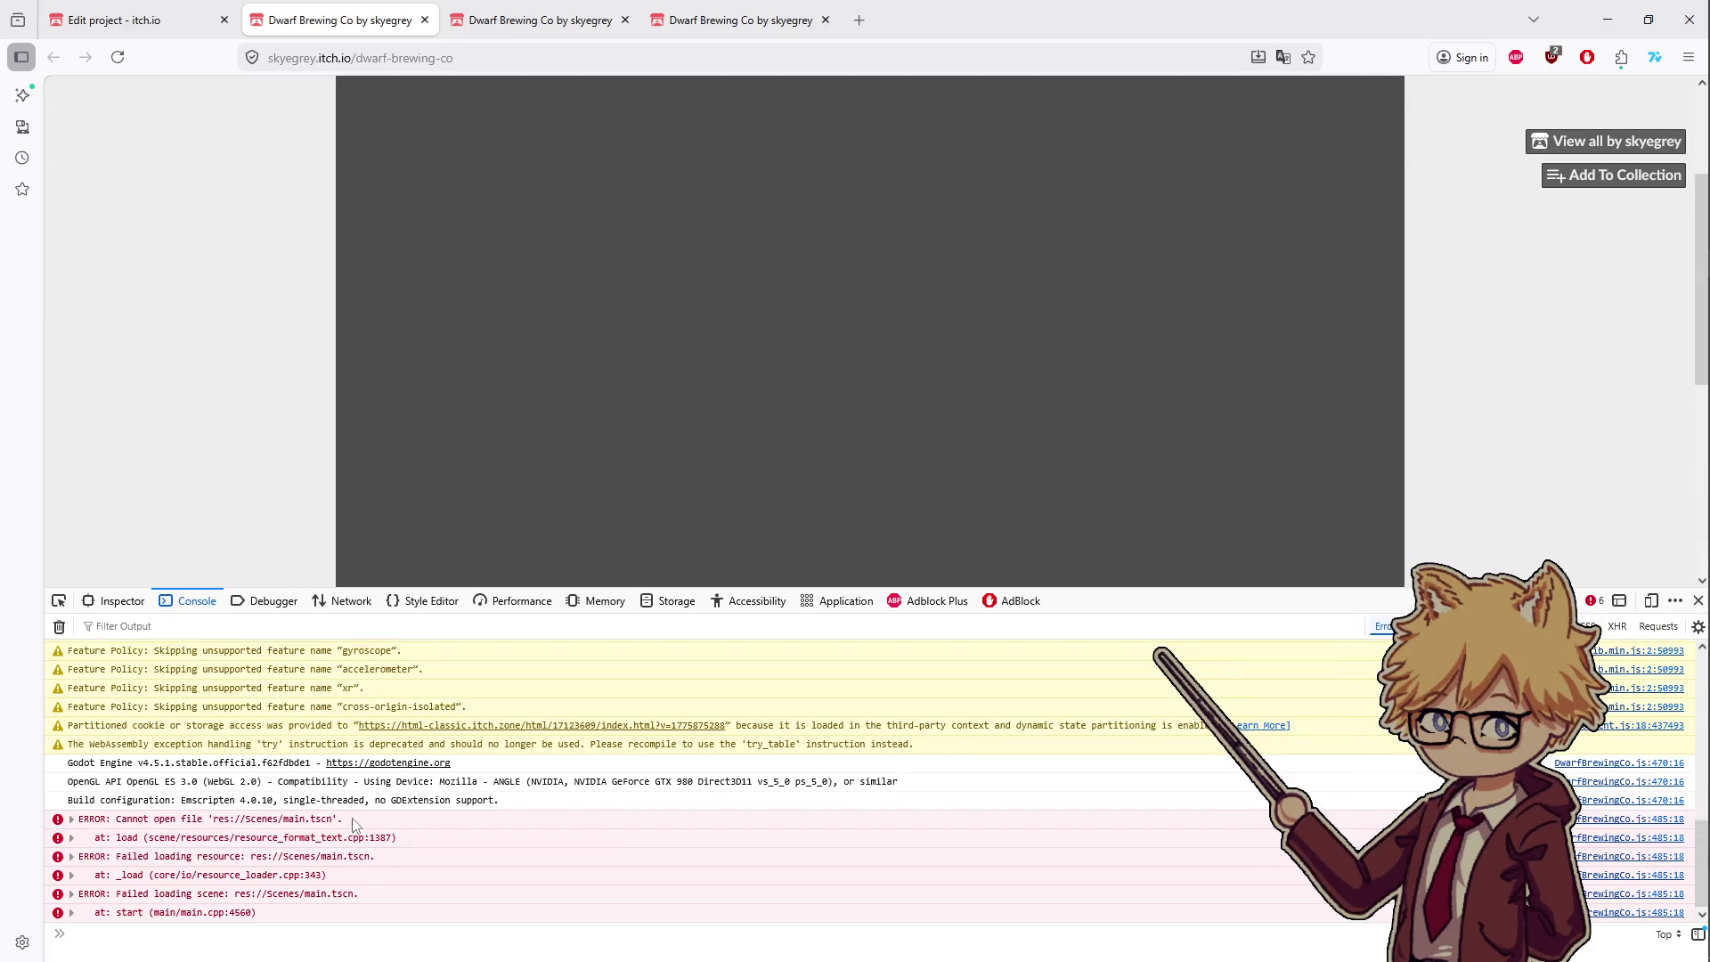
pyautogui.moveTo(352, 819); pyautogui.dragTo(78, 818)
pyautogui.rightClick(88, 821)
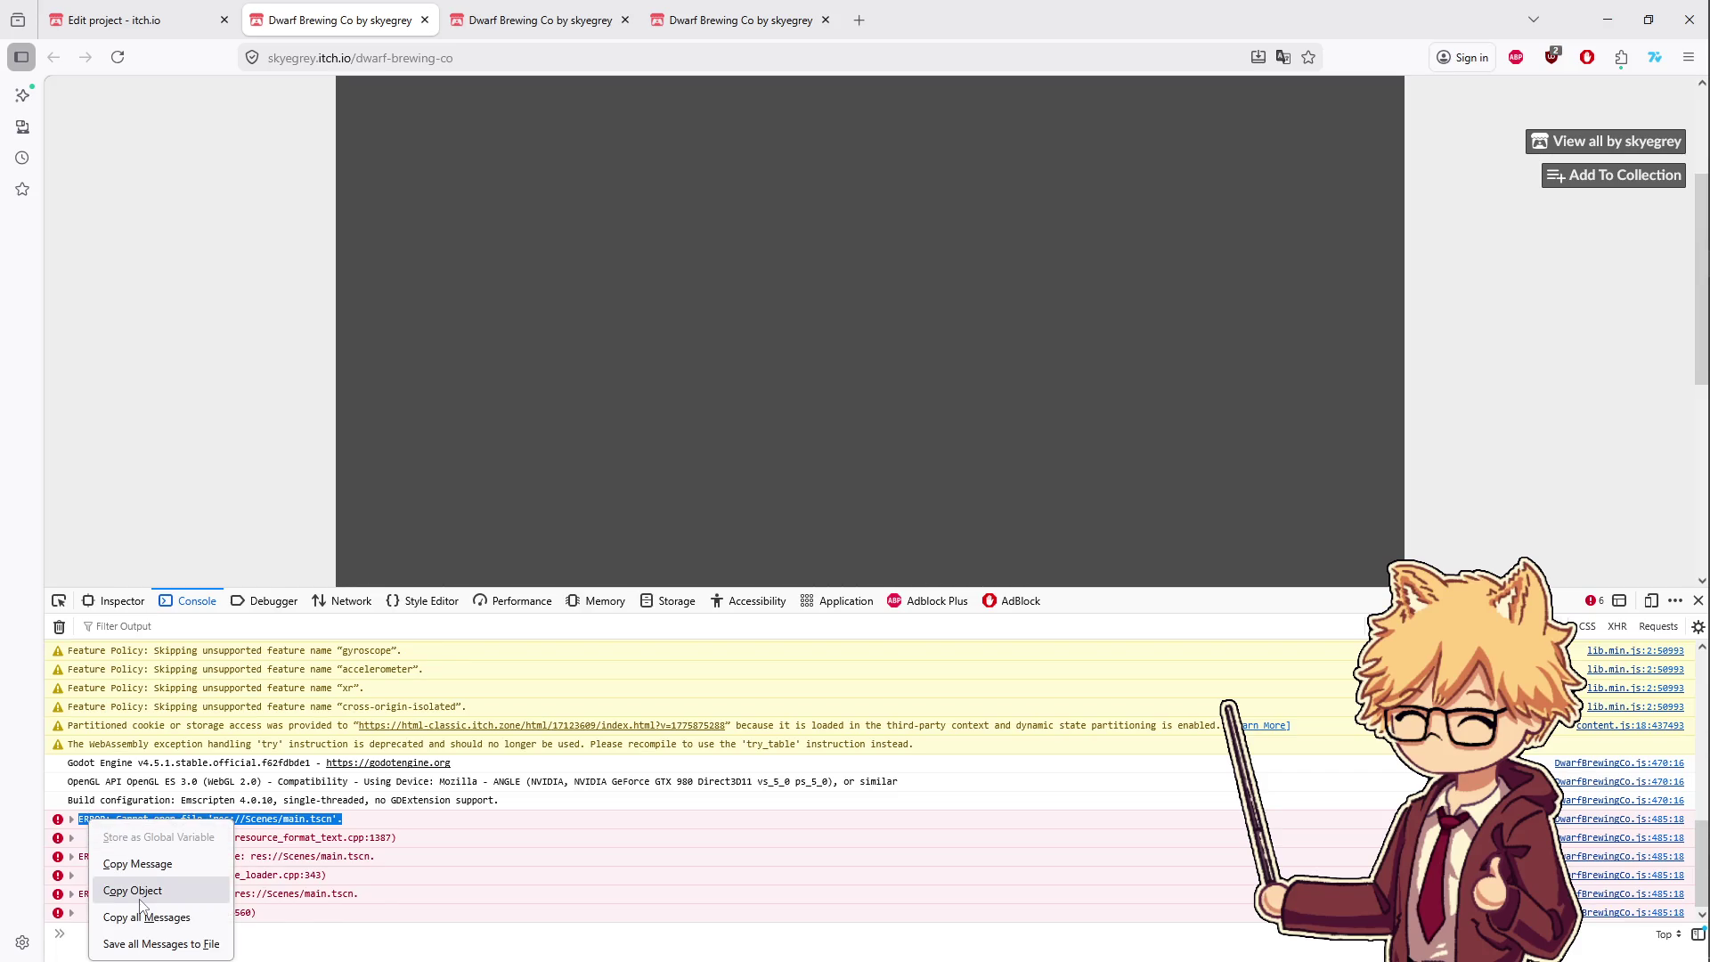
pyautogui.click(141, 864)
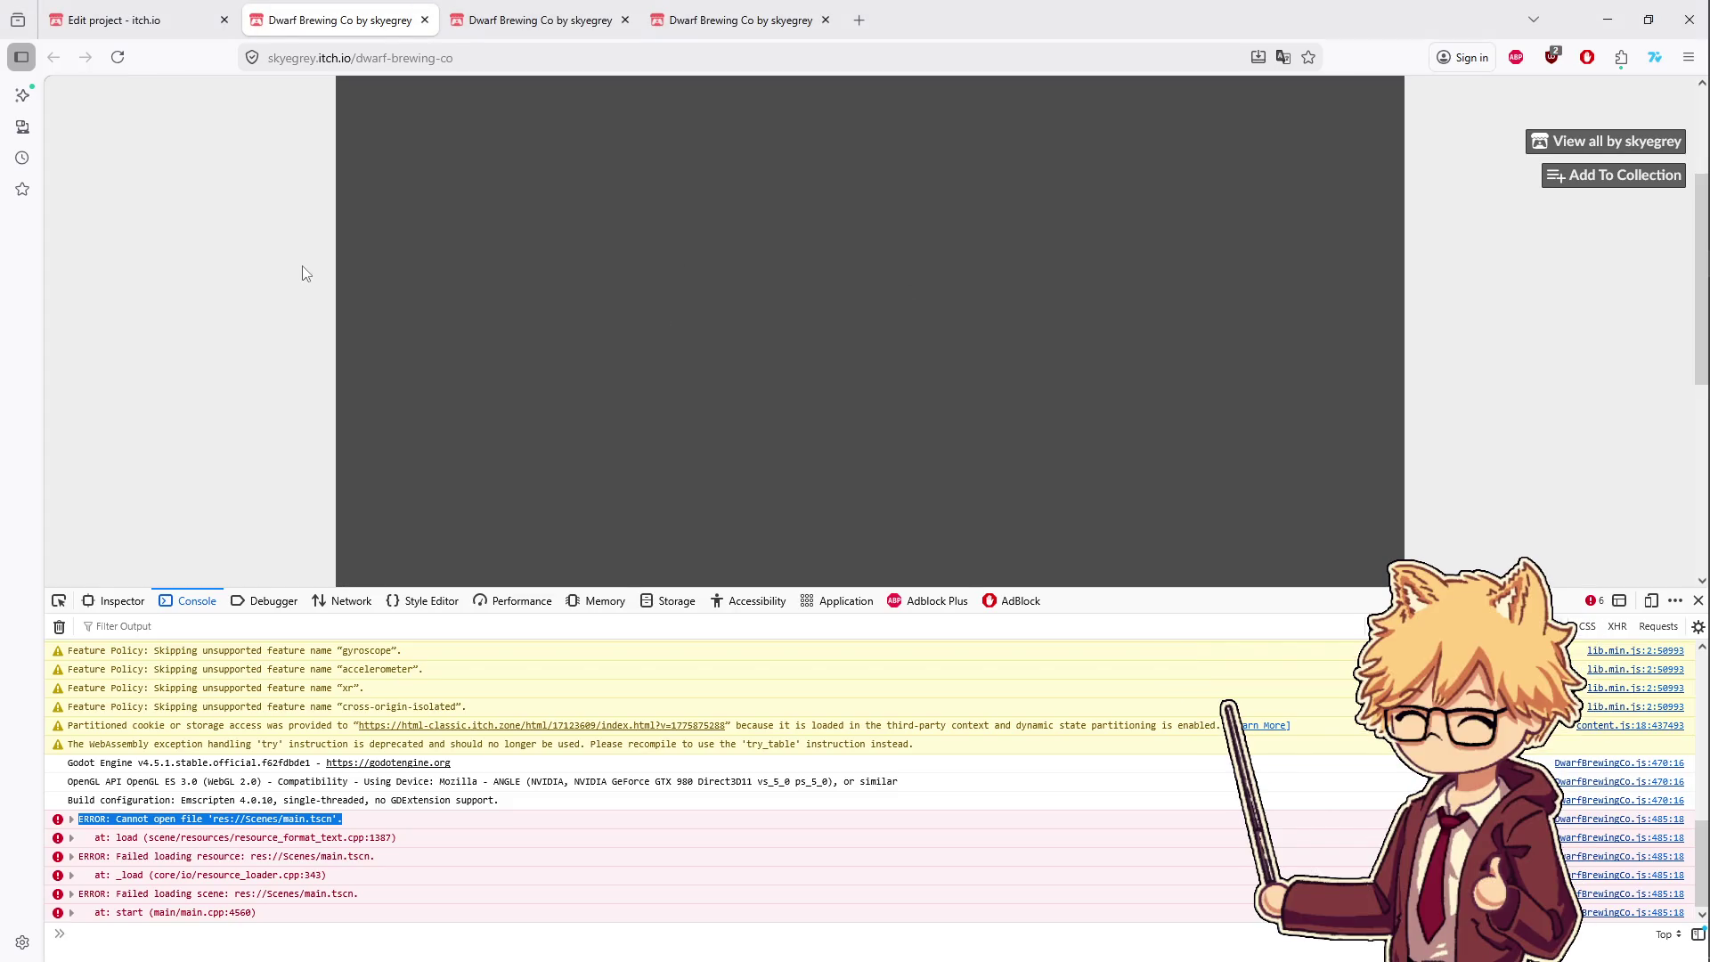
# - Expand the main.tscn error's stack trace, then return to the Godot editor
pyautogui.doubleClick(250, 819)
pyautogui.moveTo(1697, 267)
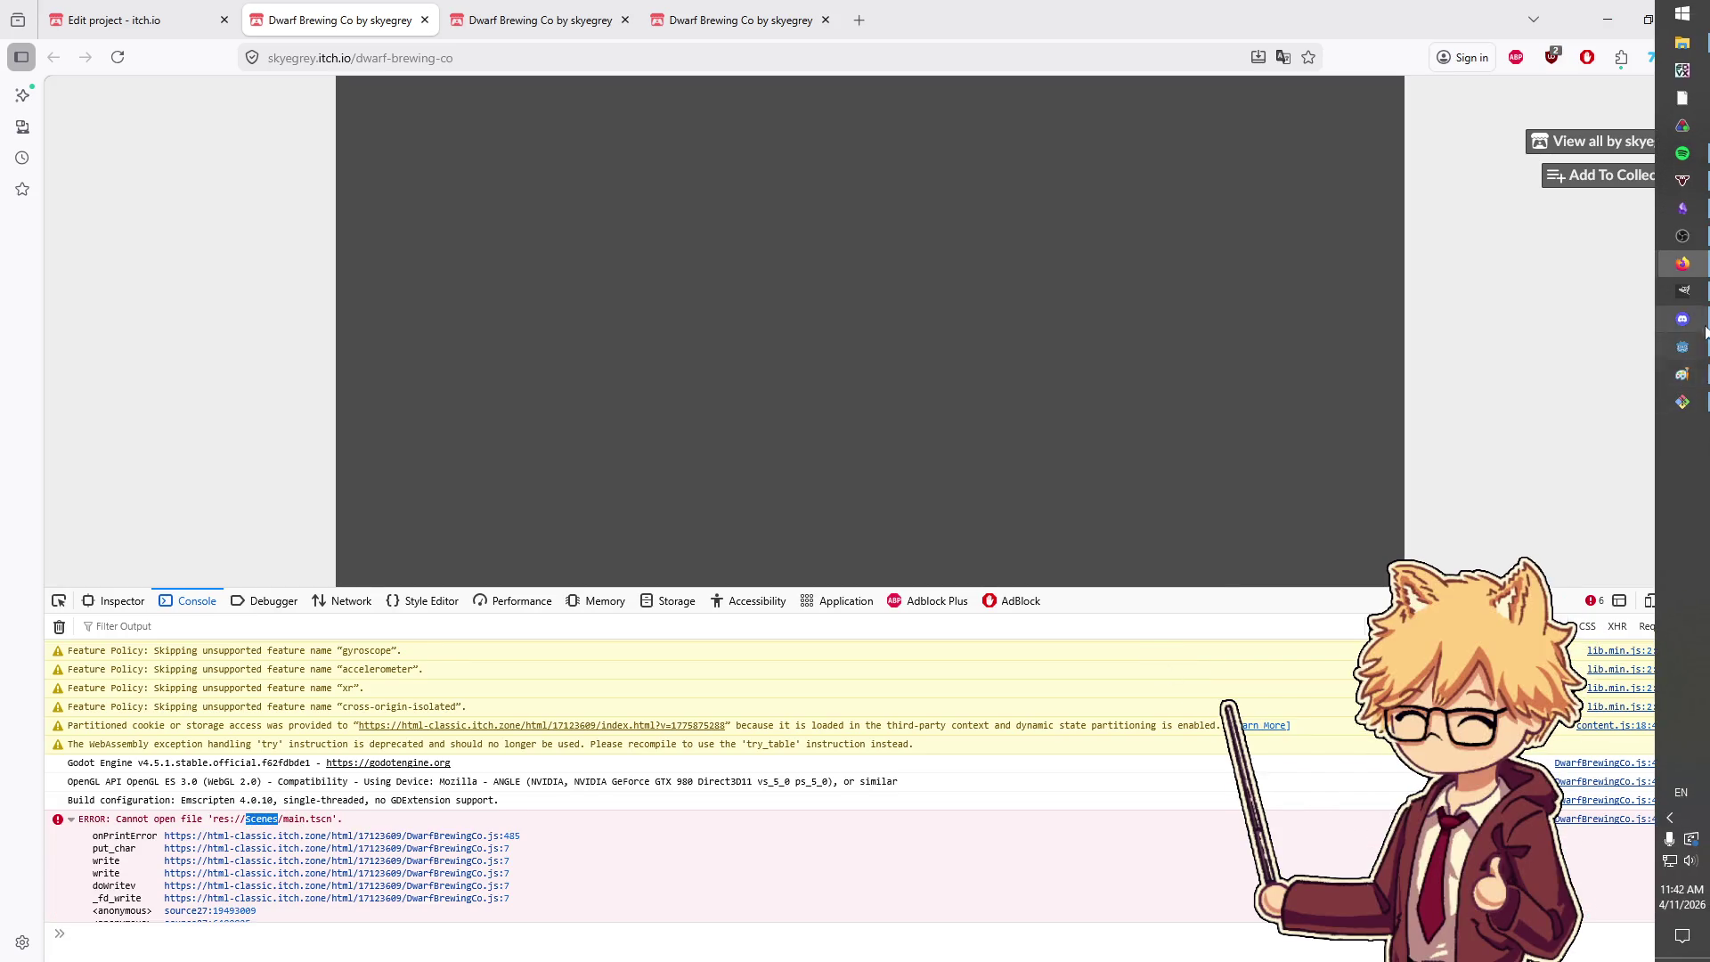
pyautogui.click(1684, 347)
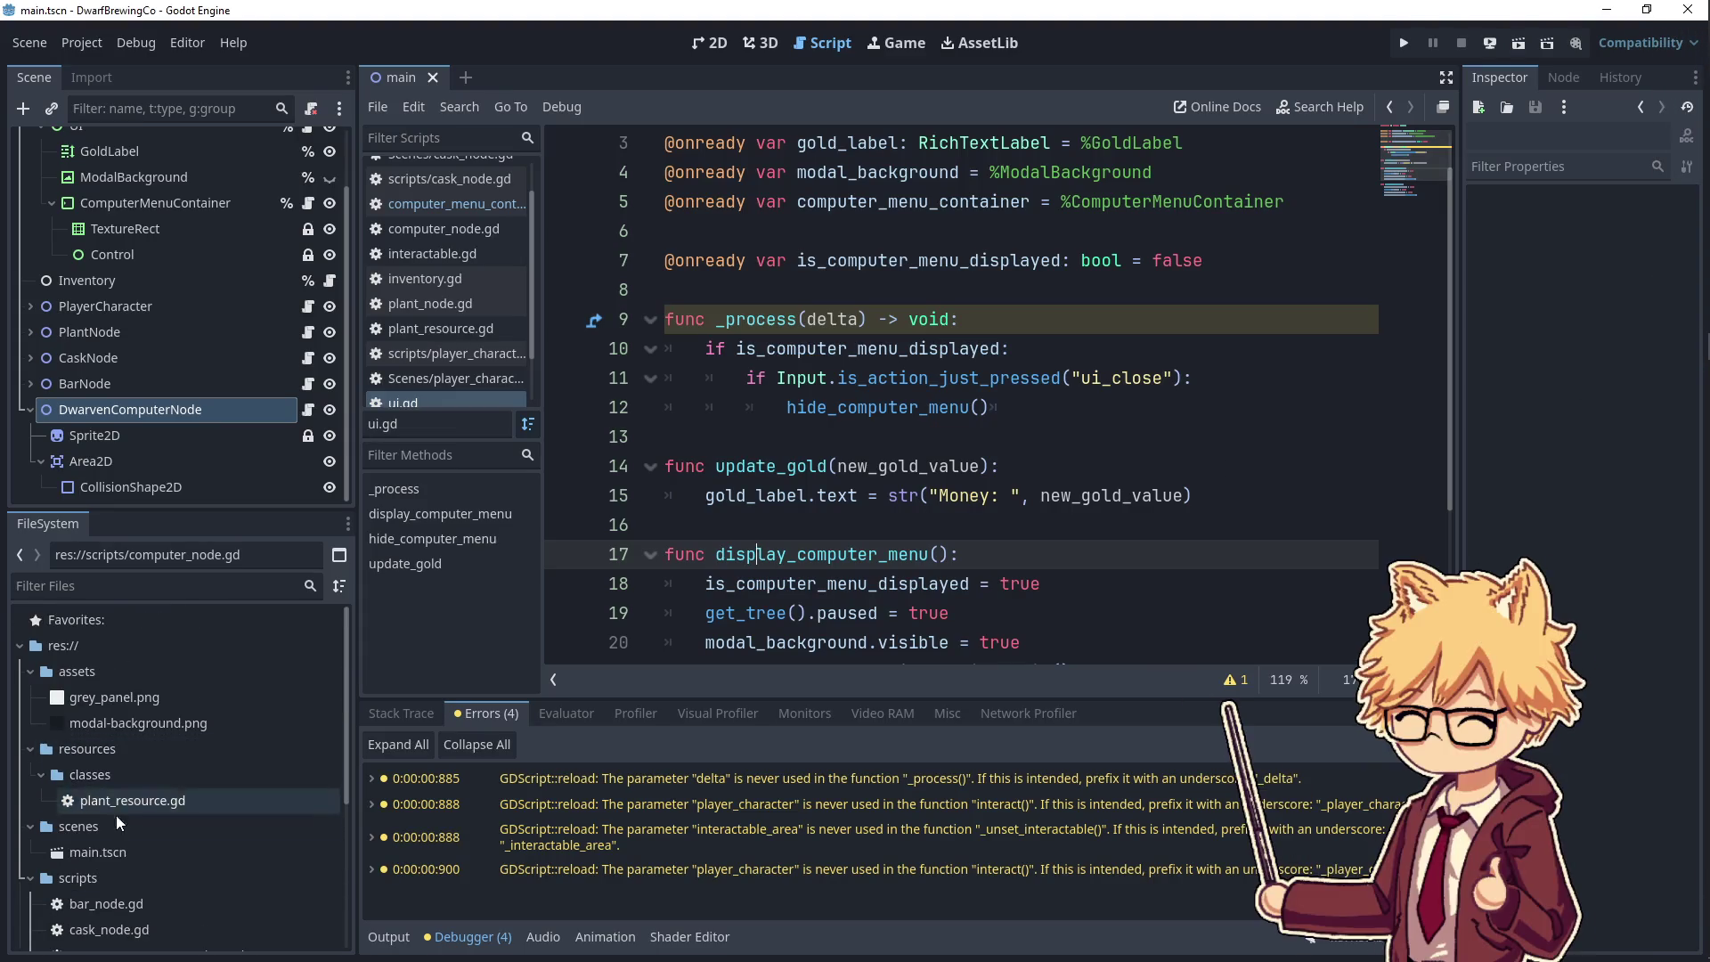
# - Collapse the scenes, scripts, resources and assets folders in the FileSystem dock
pyautogui.click(110, 825)
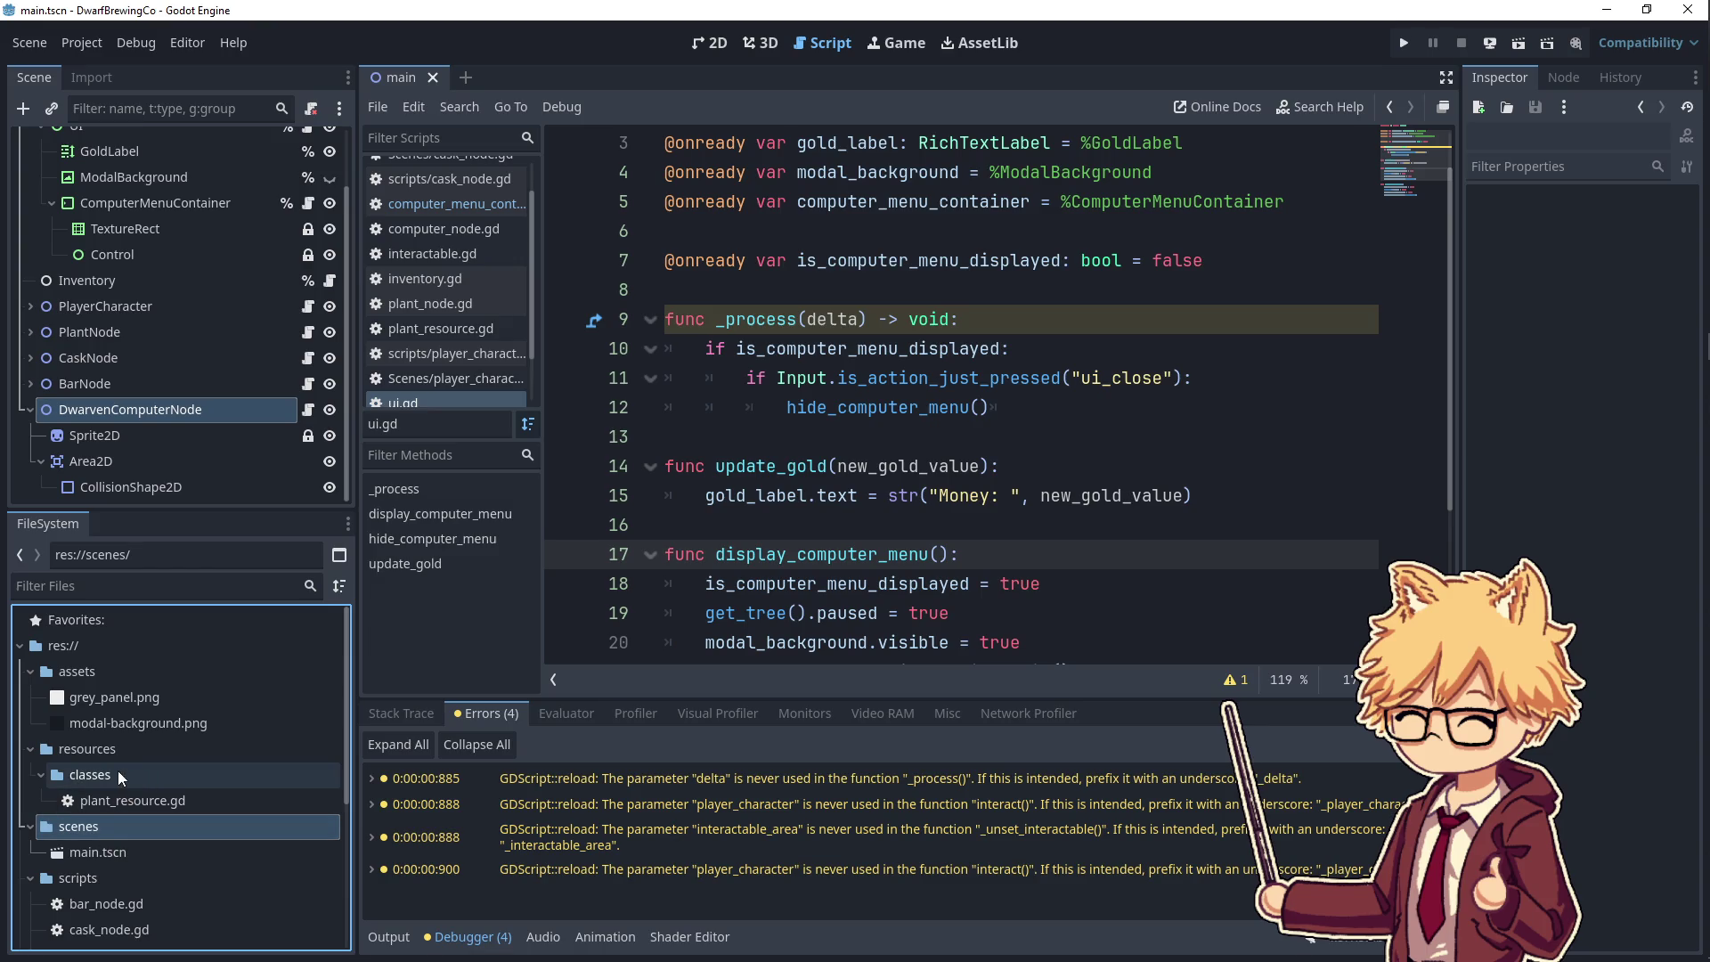
pyautogui.click(31, 826)
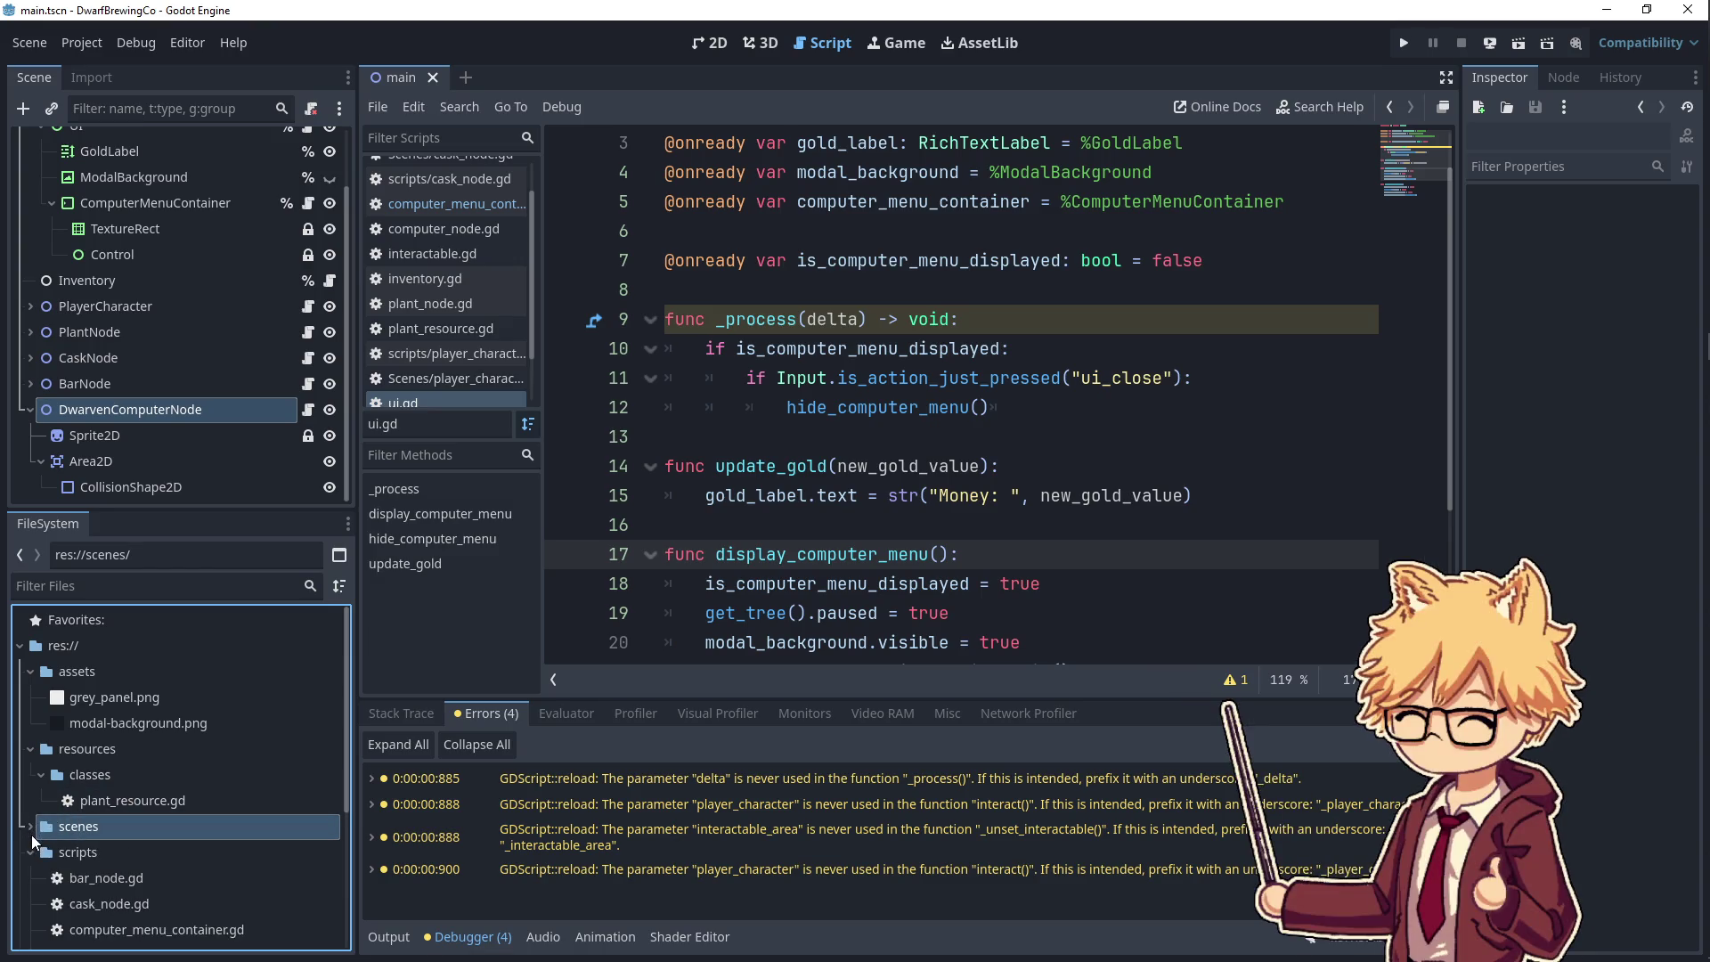
pyautogui.click(30, 852)
pyautogui.click(30, 753)
pyautogui.click(30, 671)
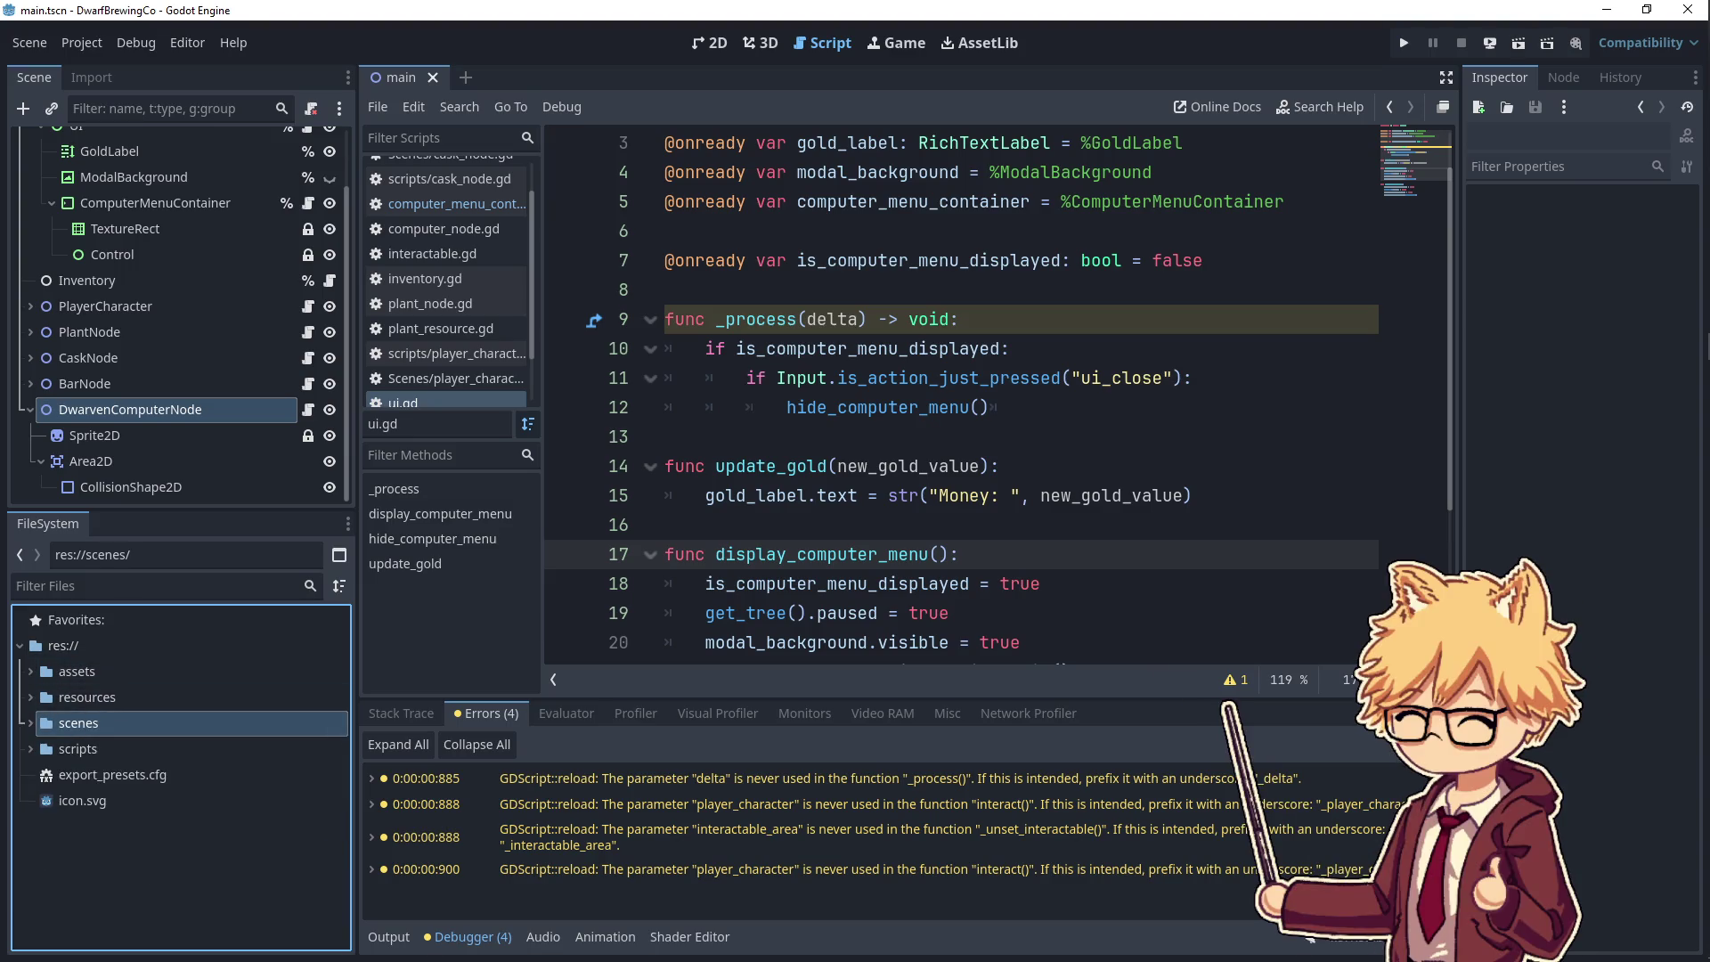
# - Rename the scenes folder to 'Scenes' with a capital S
pyautogui.rightClick(176, 729)
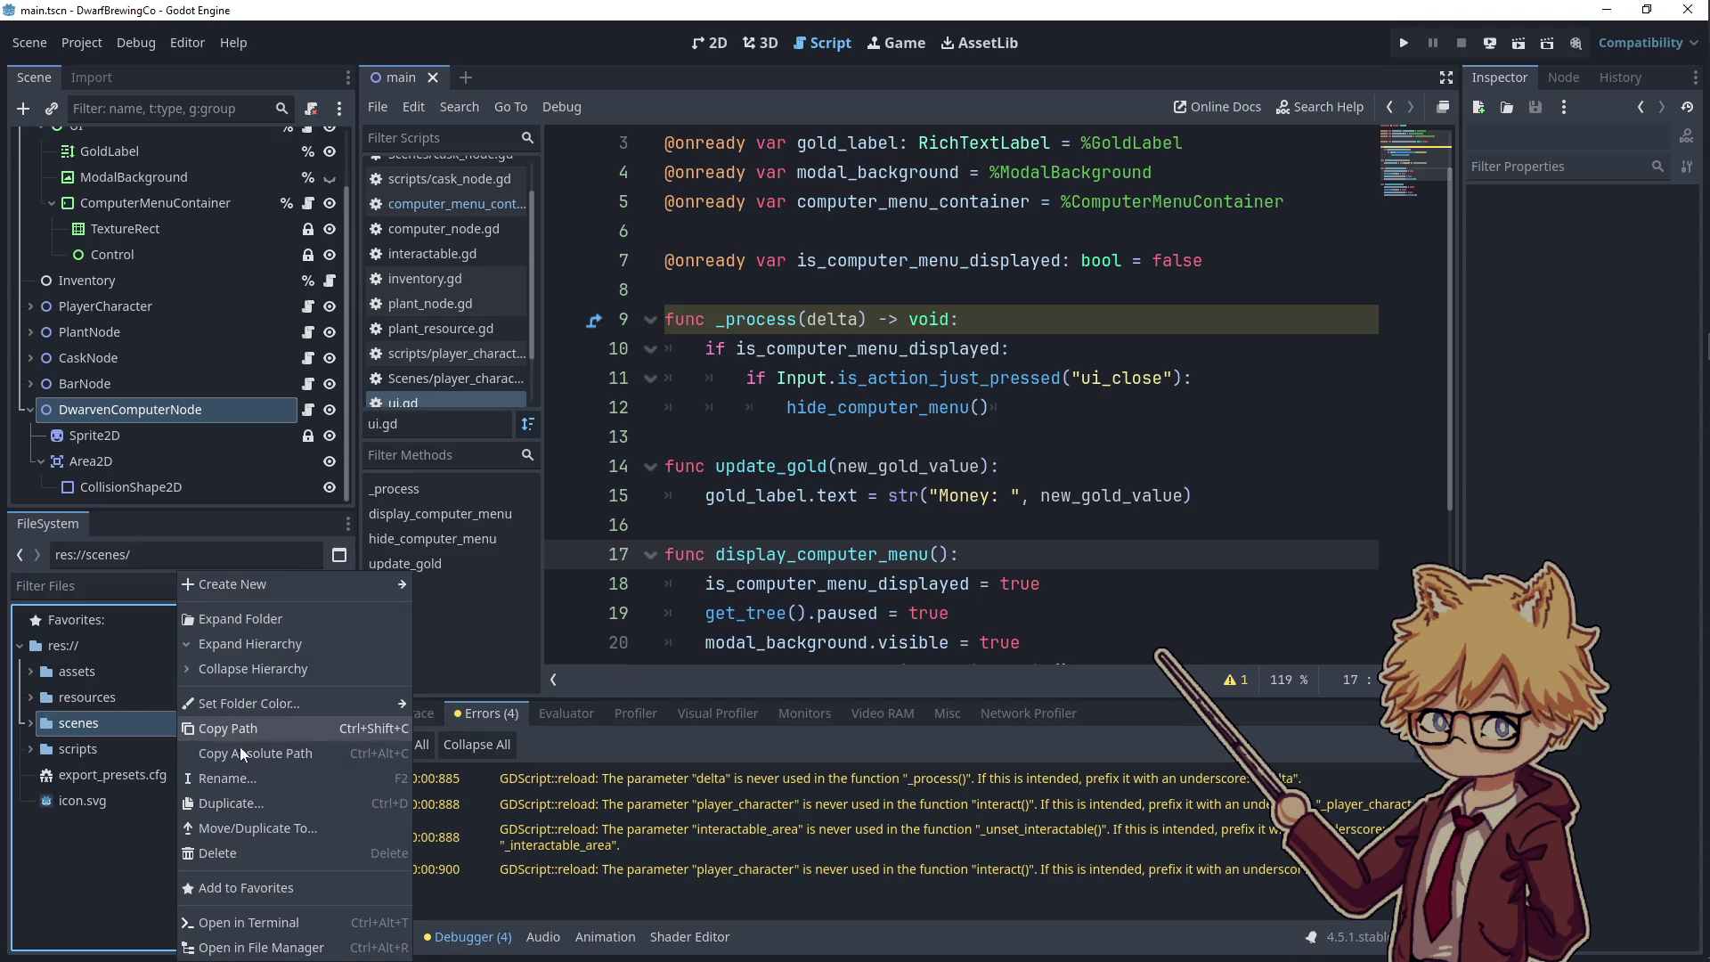
pyautogui.click(243, 777)
pyautogui.write('Scenes')
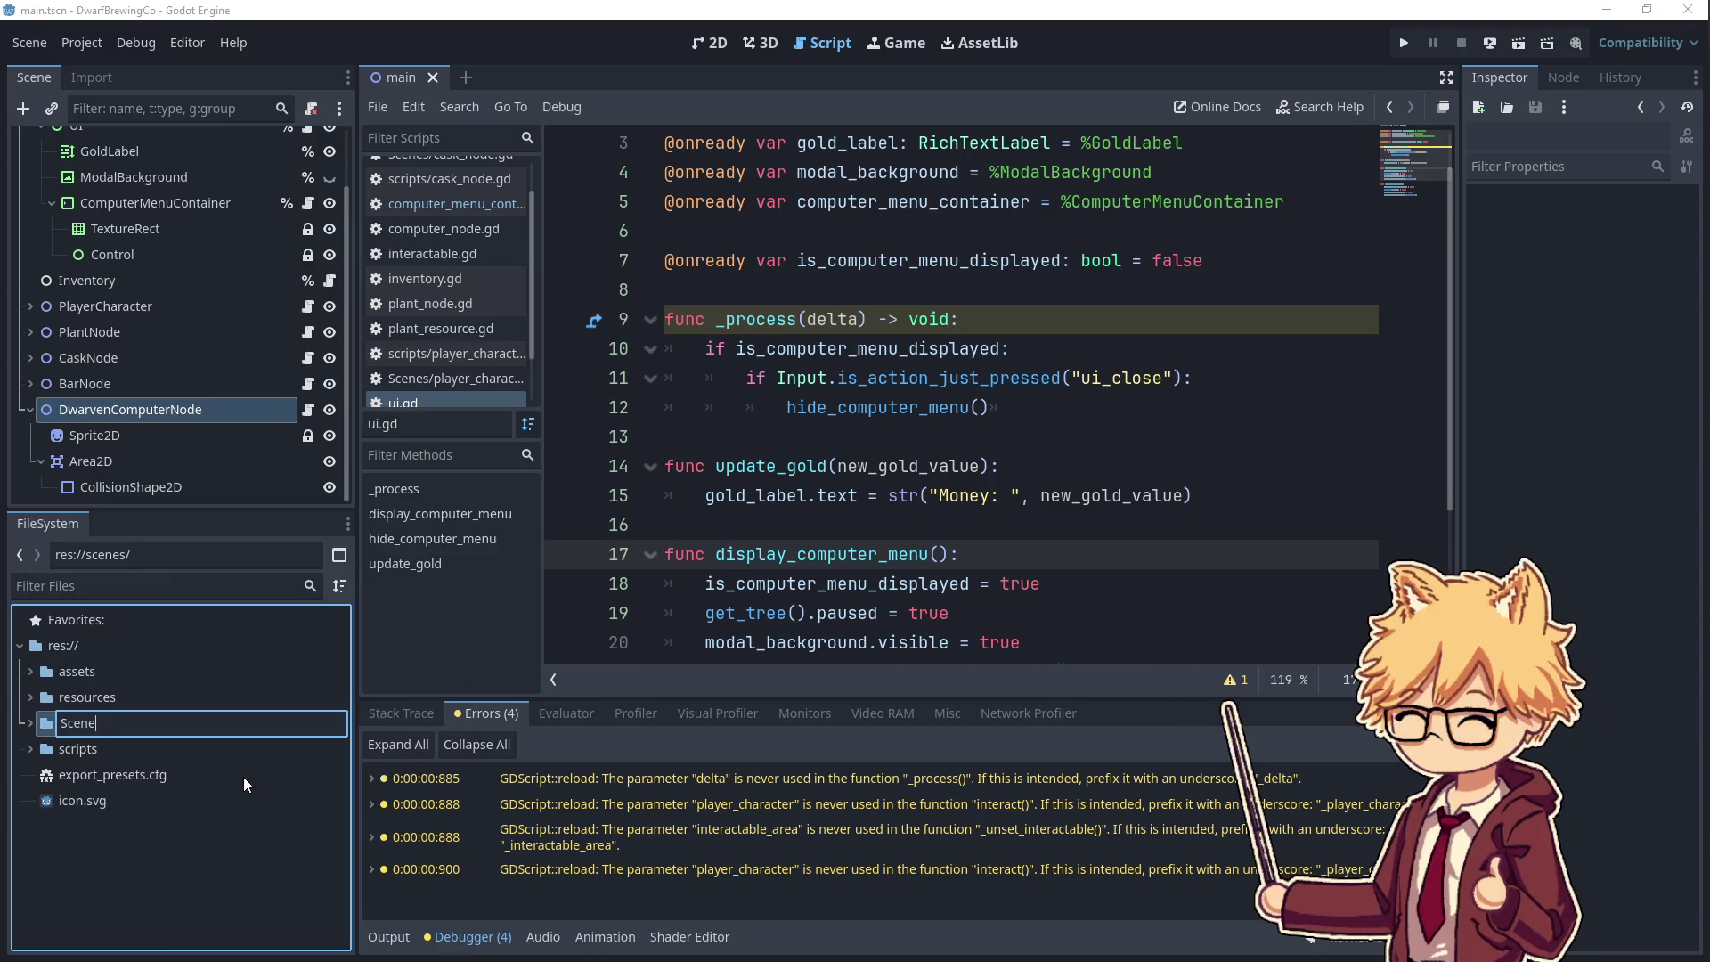
pyautogui.press('Return')
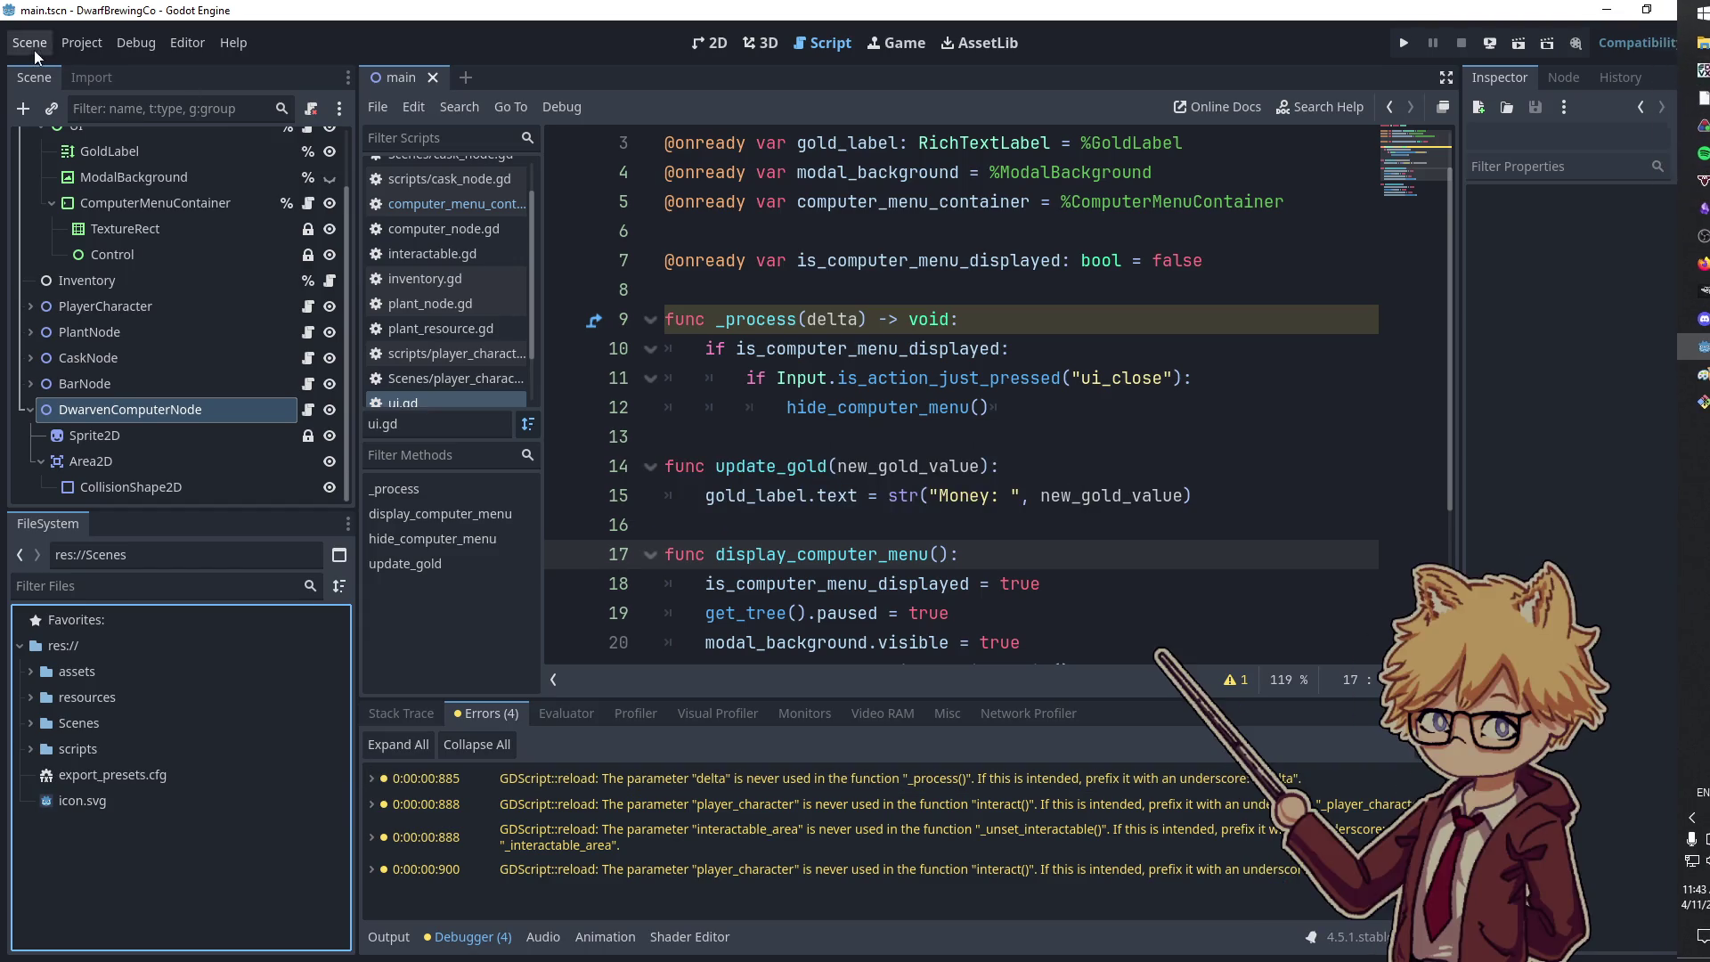
pyautogui.click(73, 48)
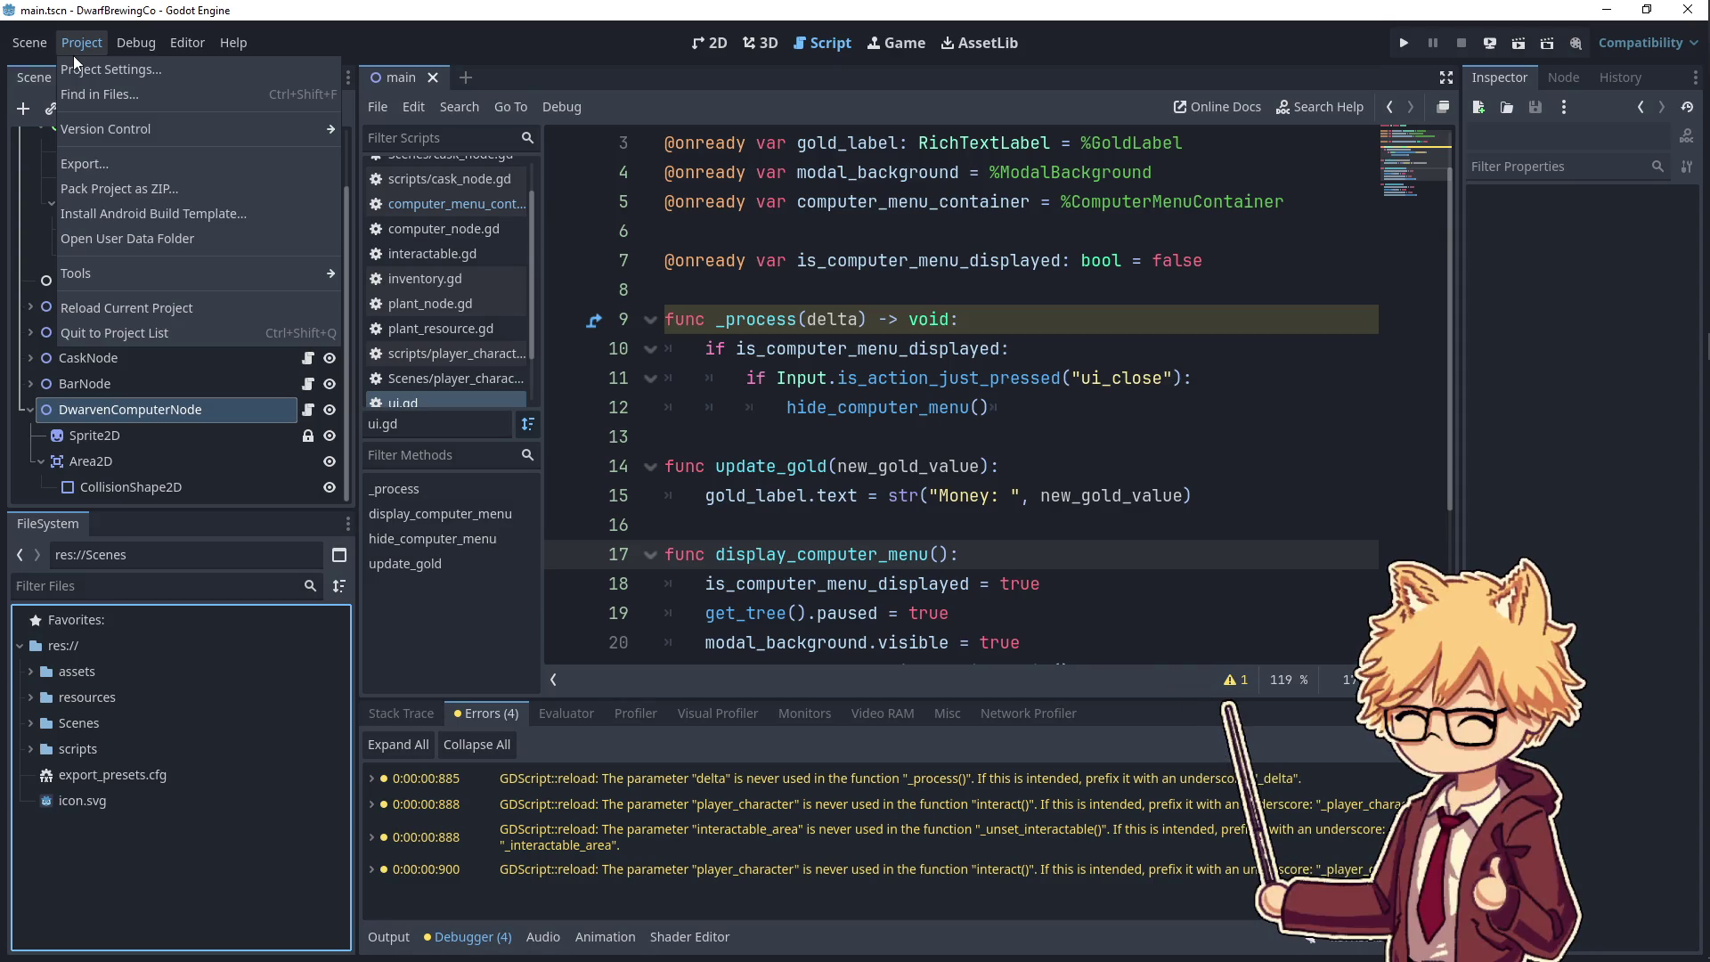
# - Check the general Project Settings and the full path of main.tscn inside Scenes
pyautogui.click(76, 66)
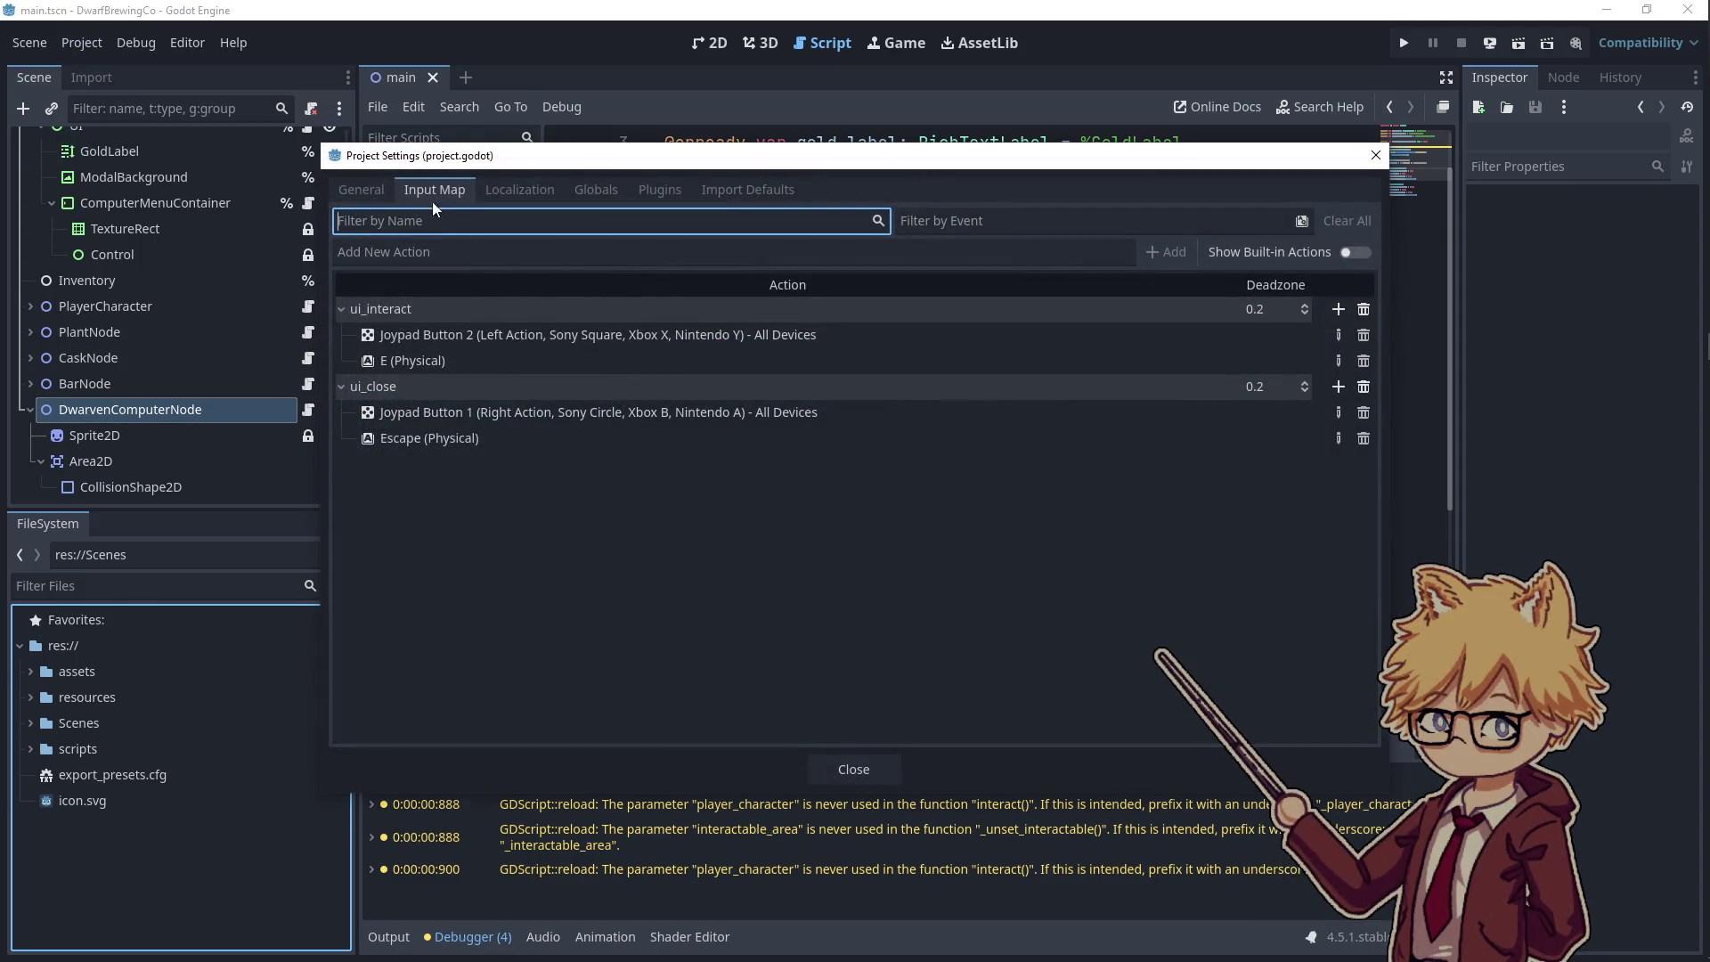
pyautogui.hotkey('ctrl', 'shift', 'Tab')
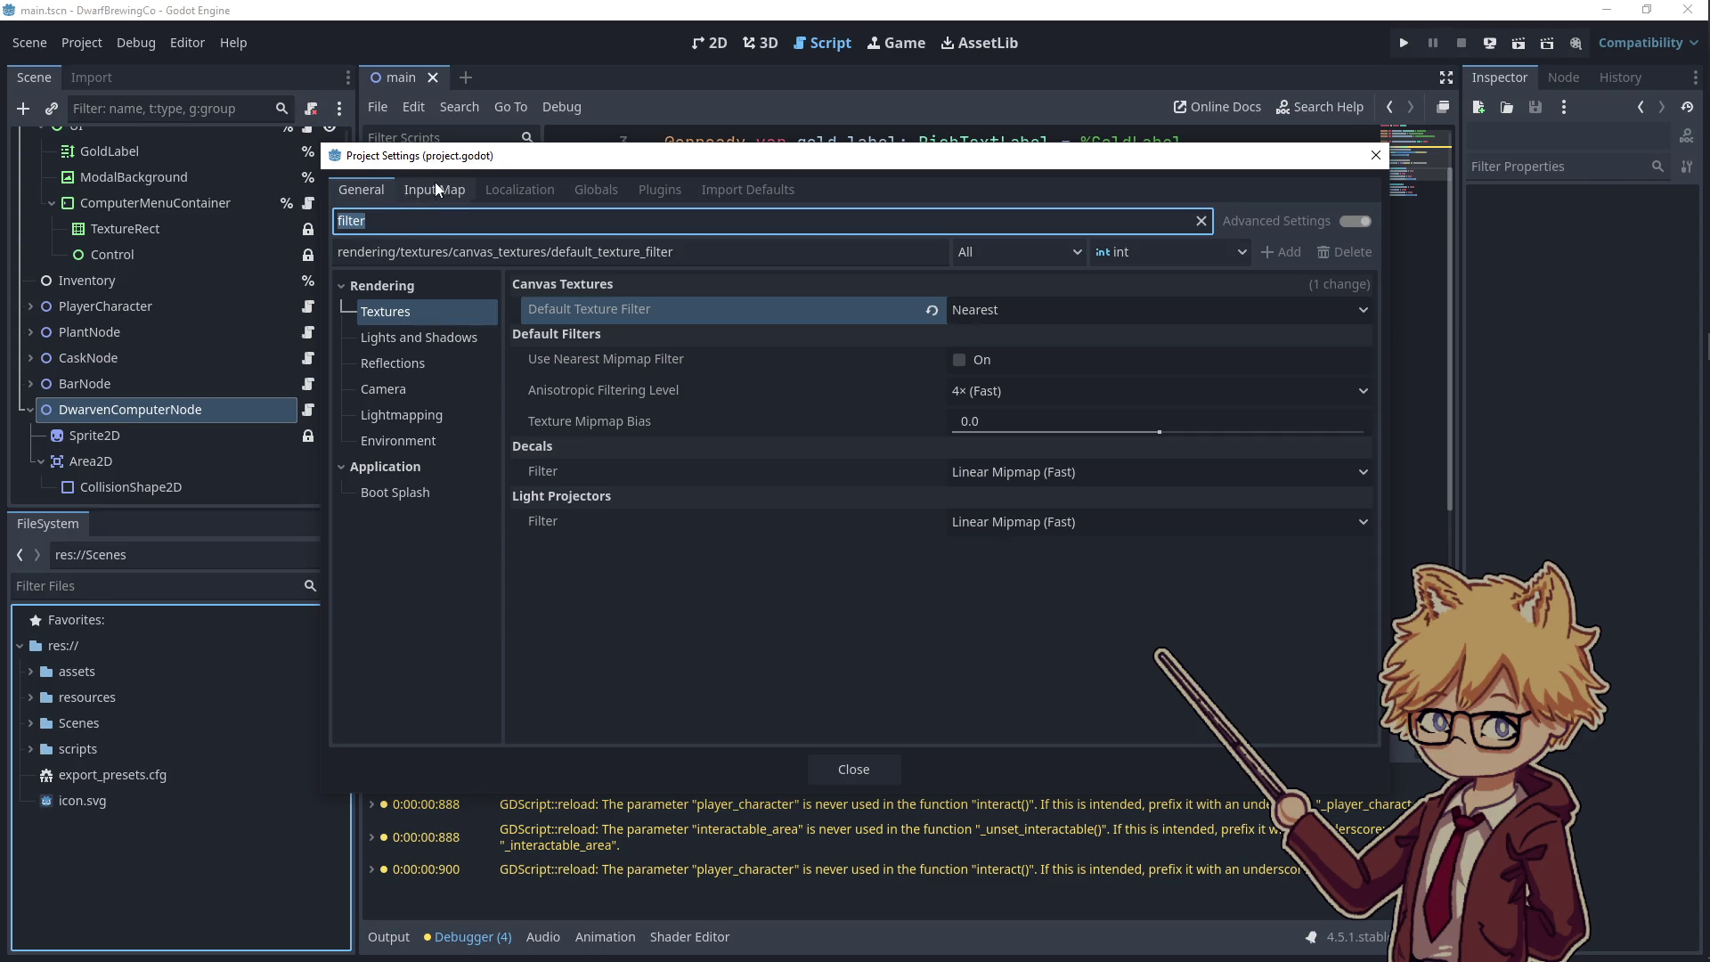
pyautogui.click(1376, 159)
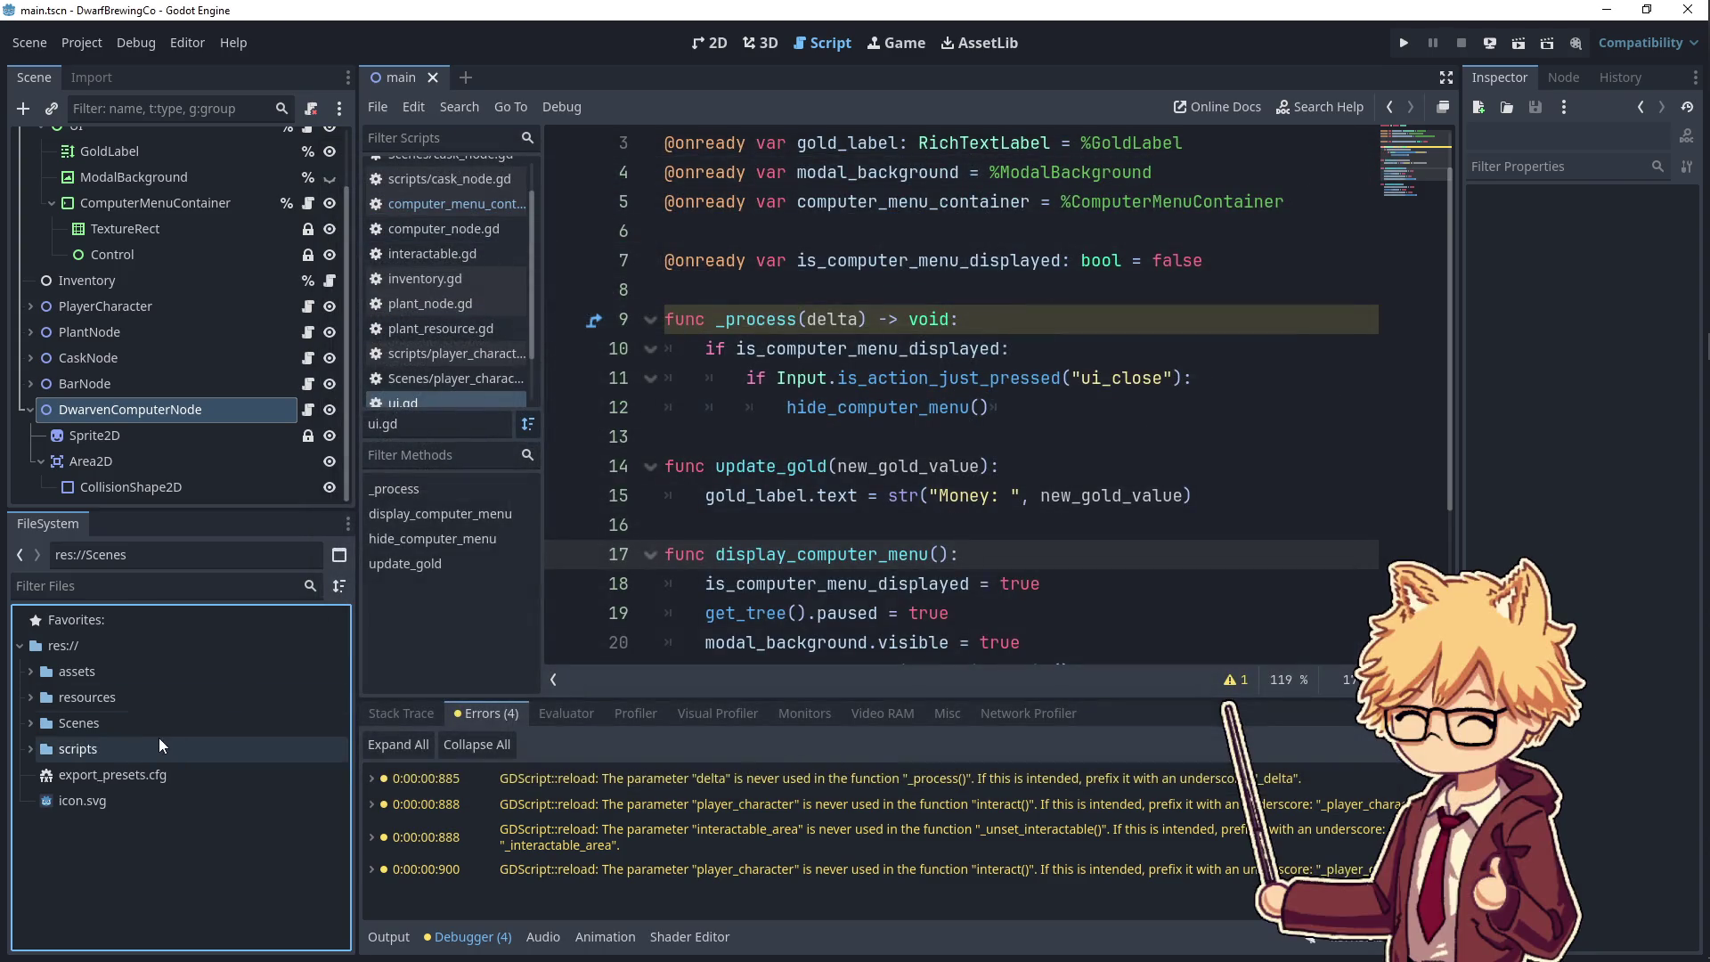
pyautogui.click(34, 721)
pyautogui.click(68, 721)
pyautogui.click(94, 758)
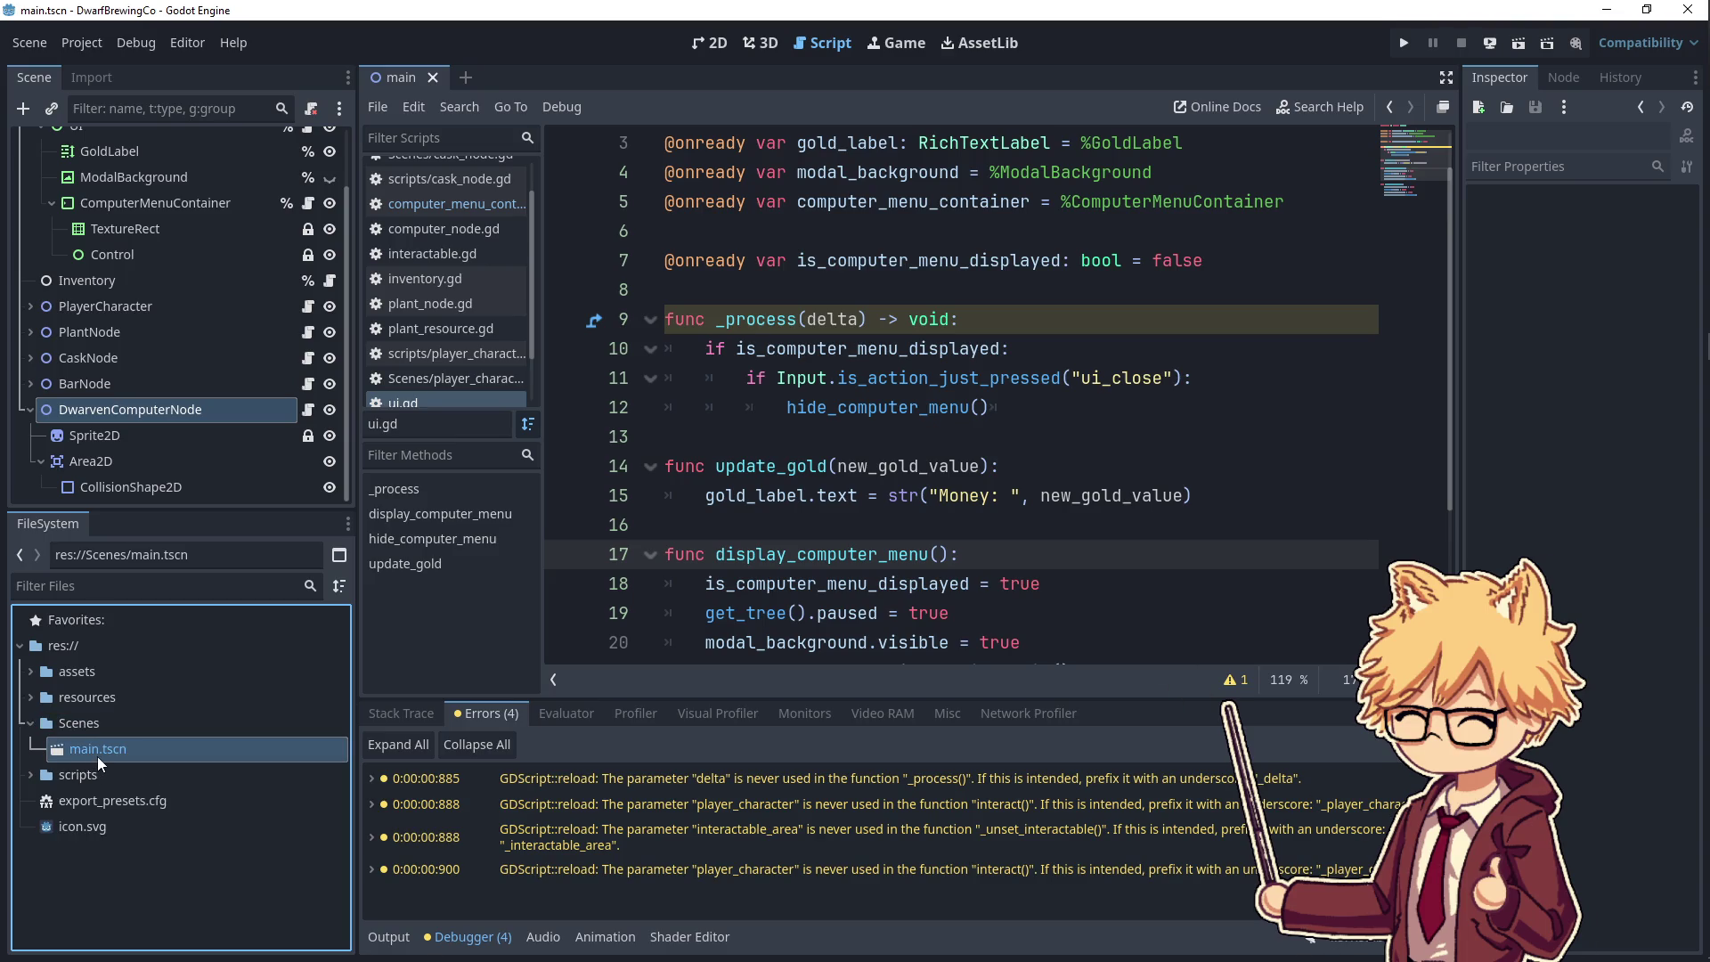
pyautogui.click(93, 558)
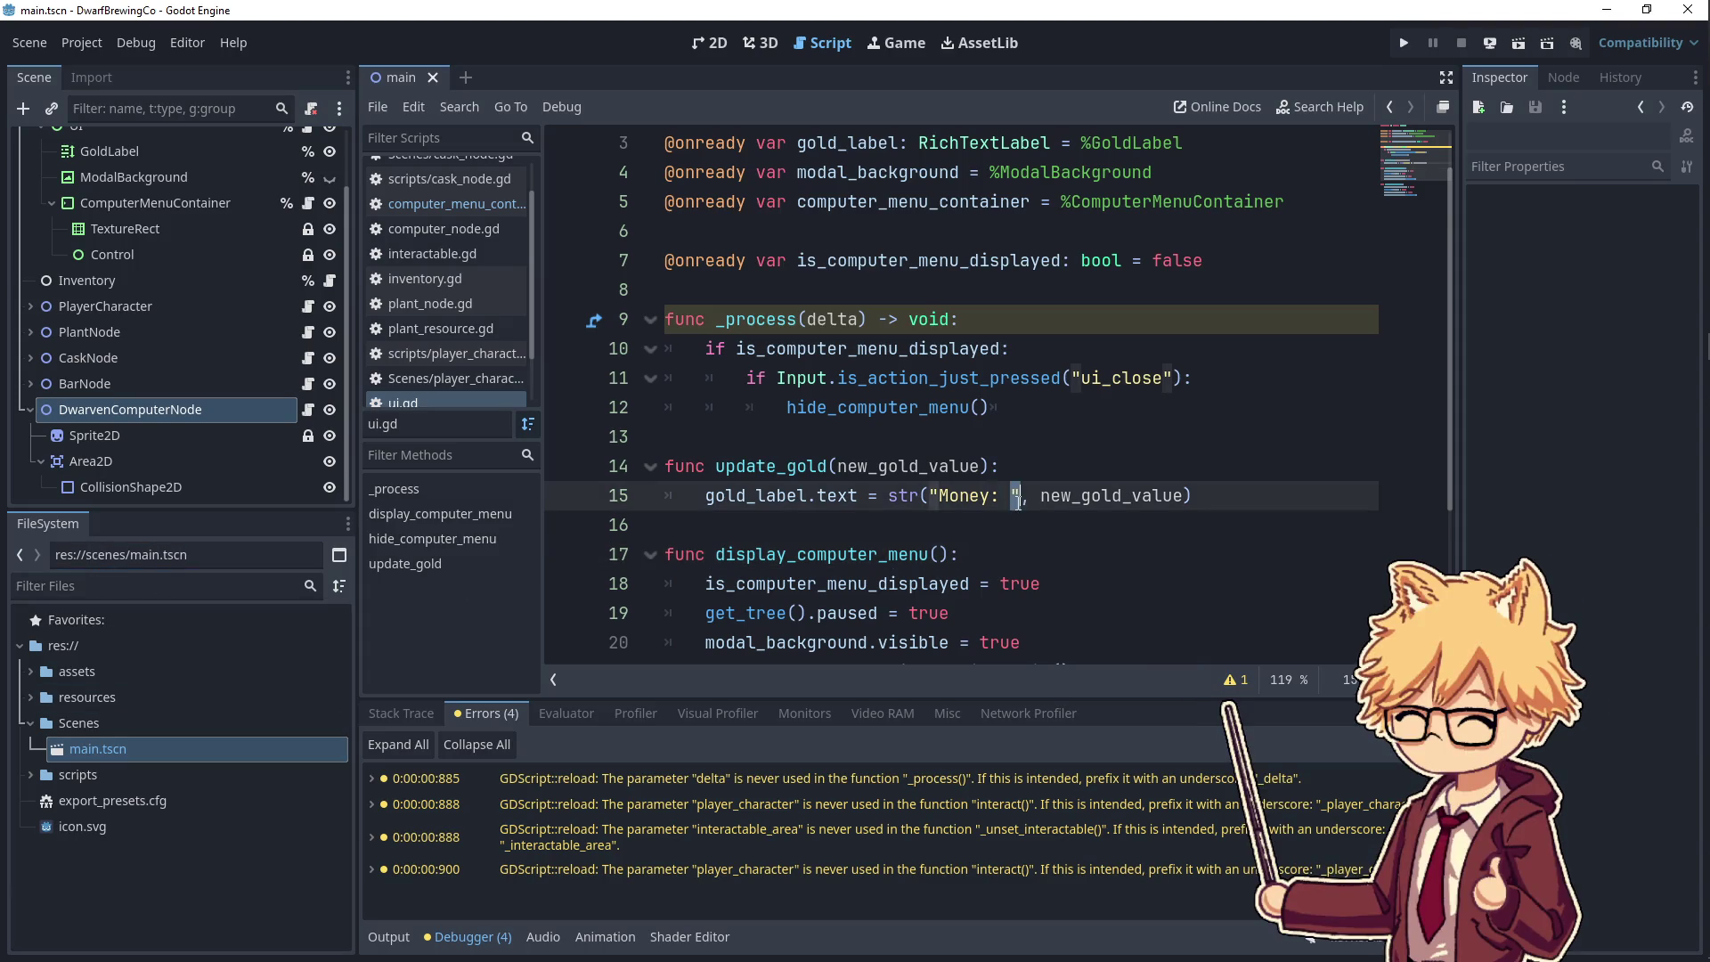
# - Rename the Scenes folder back to lowercase 'scenes' and select main.tscn inside it
pyautogui.rightClick(88, 728)
pyautogui.click(136, 777)
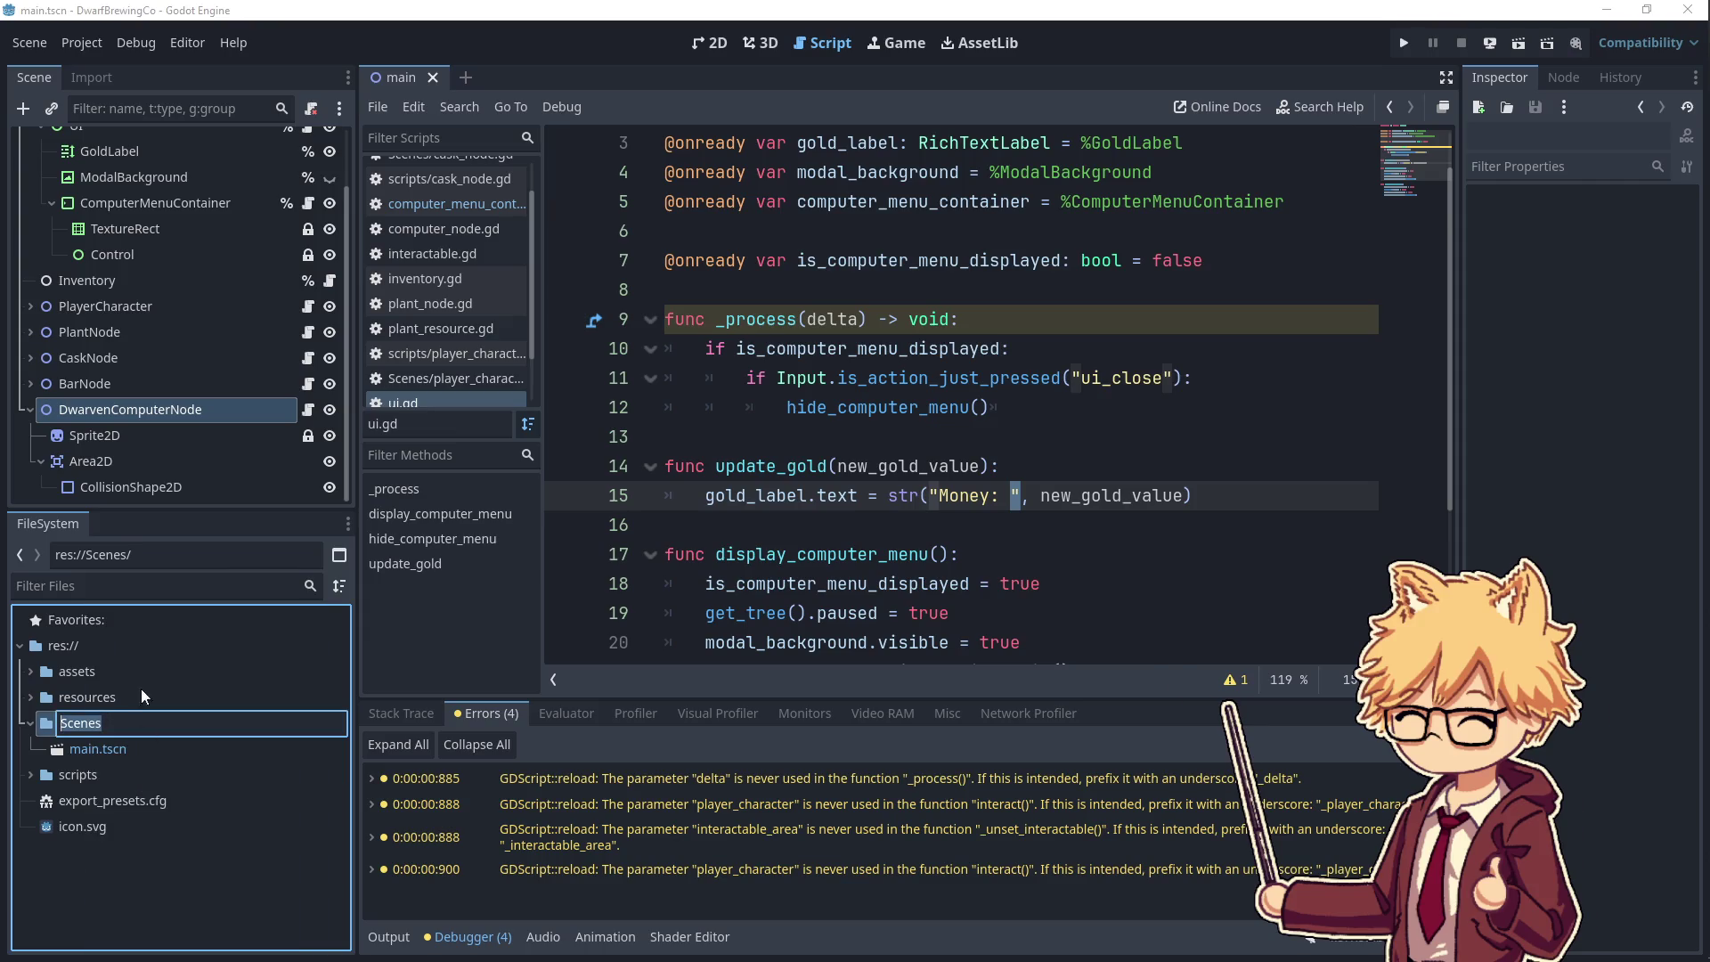
pyautogui.write('scenes')
pyautogui.press('Return')
pyautogui.doubleClick(79, 719)
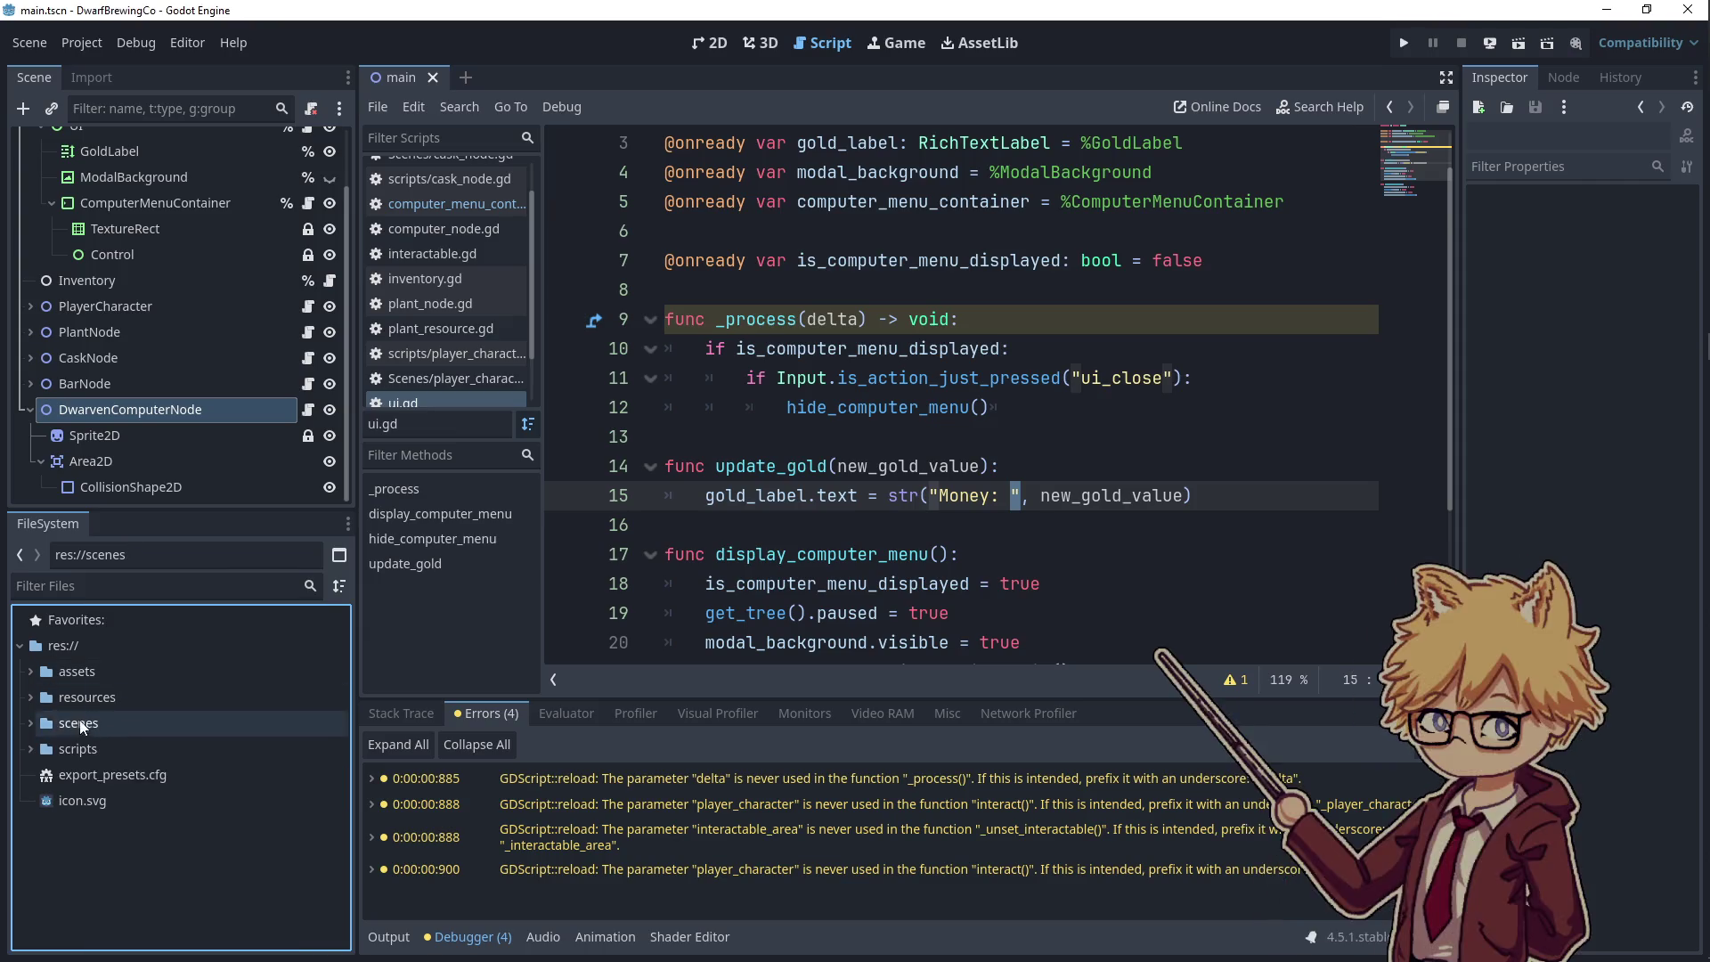
pyautogui.click(77, 741)
pyautogui.click(415, 559)
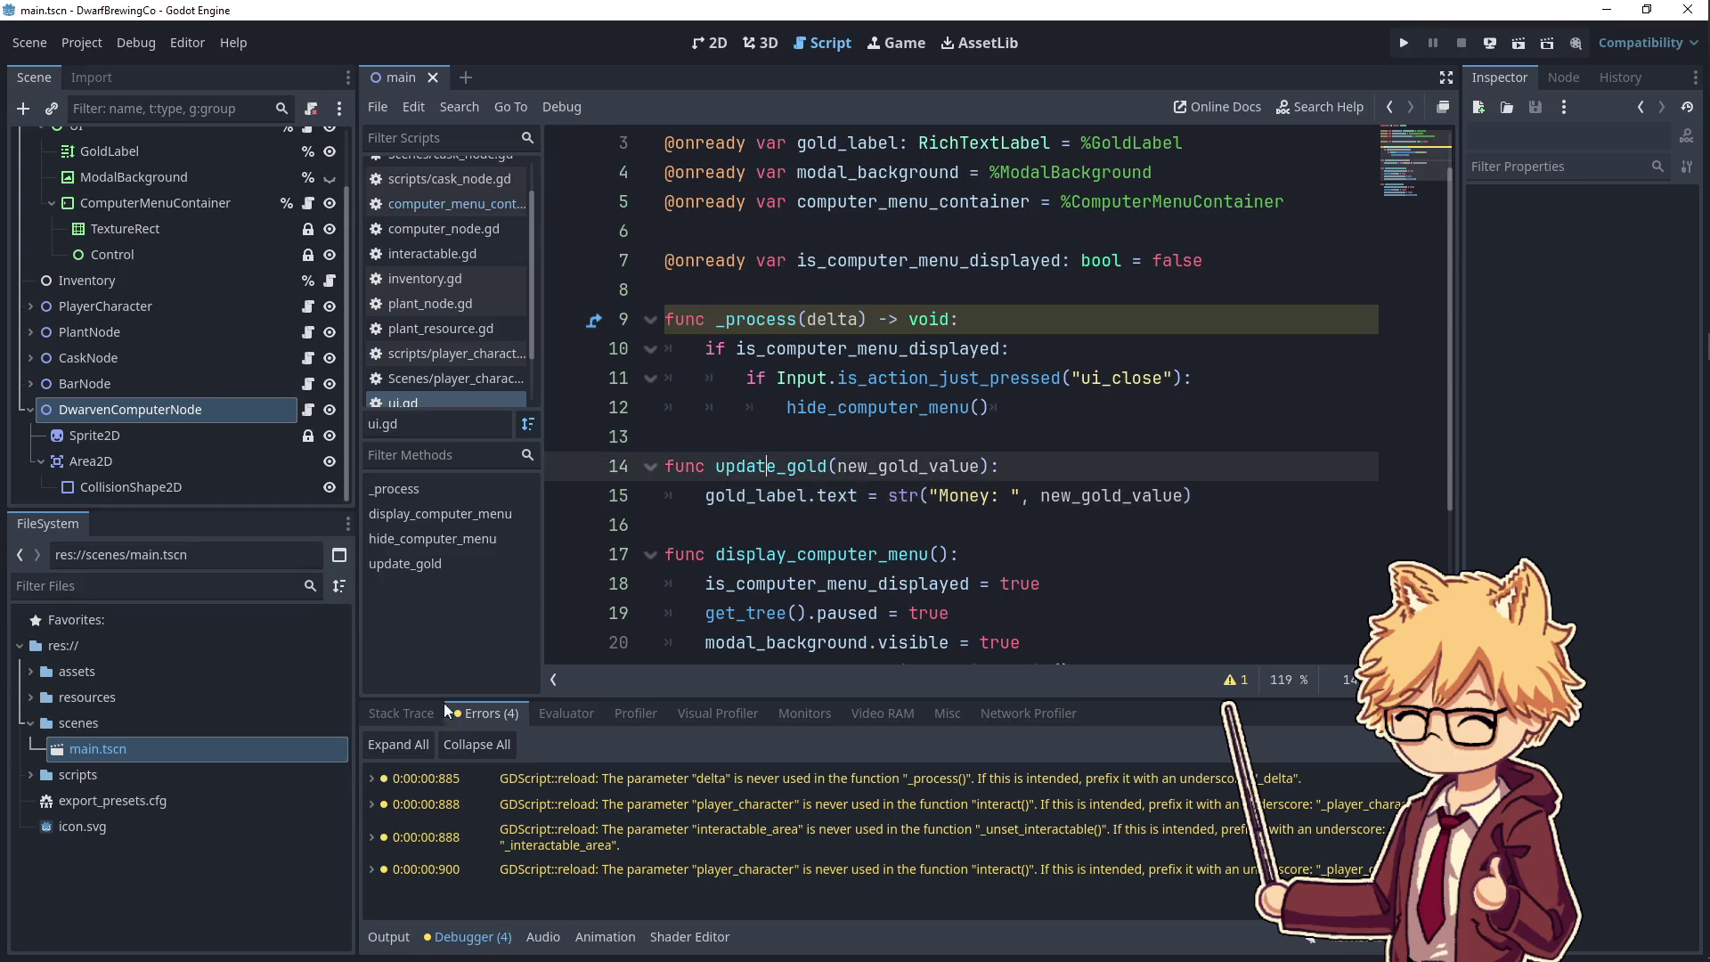
pyautogui.scroll(2, 211, 330)
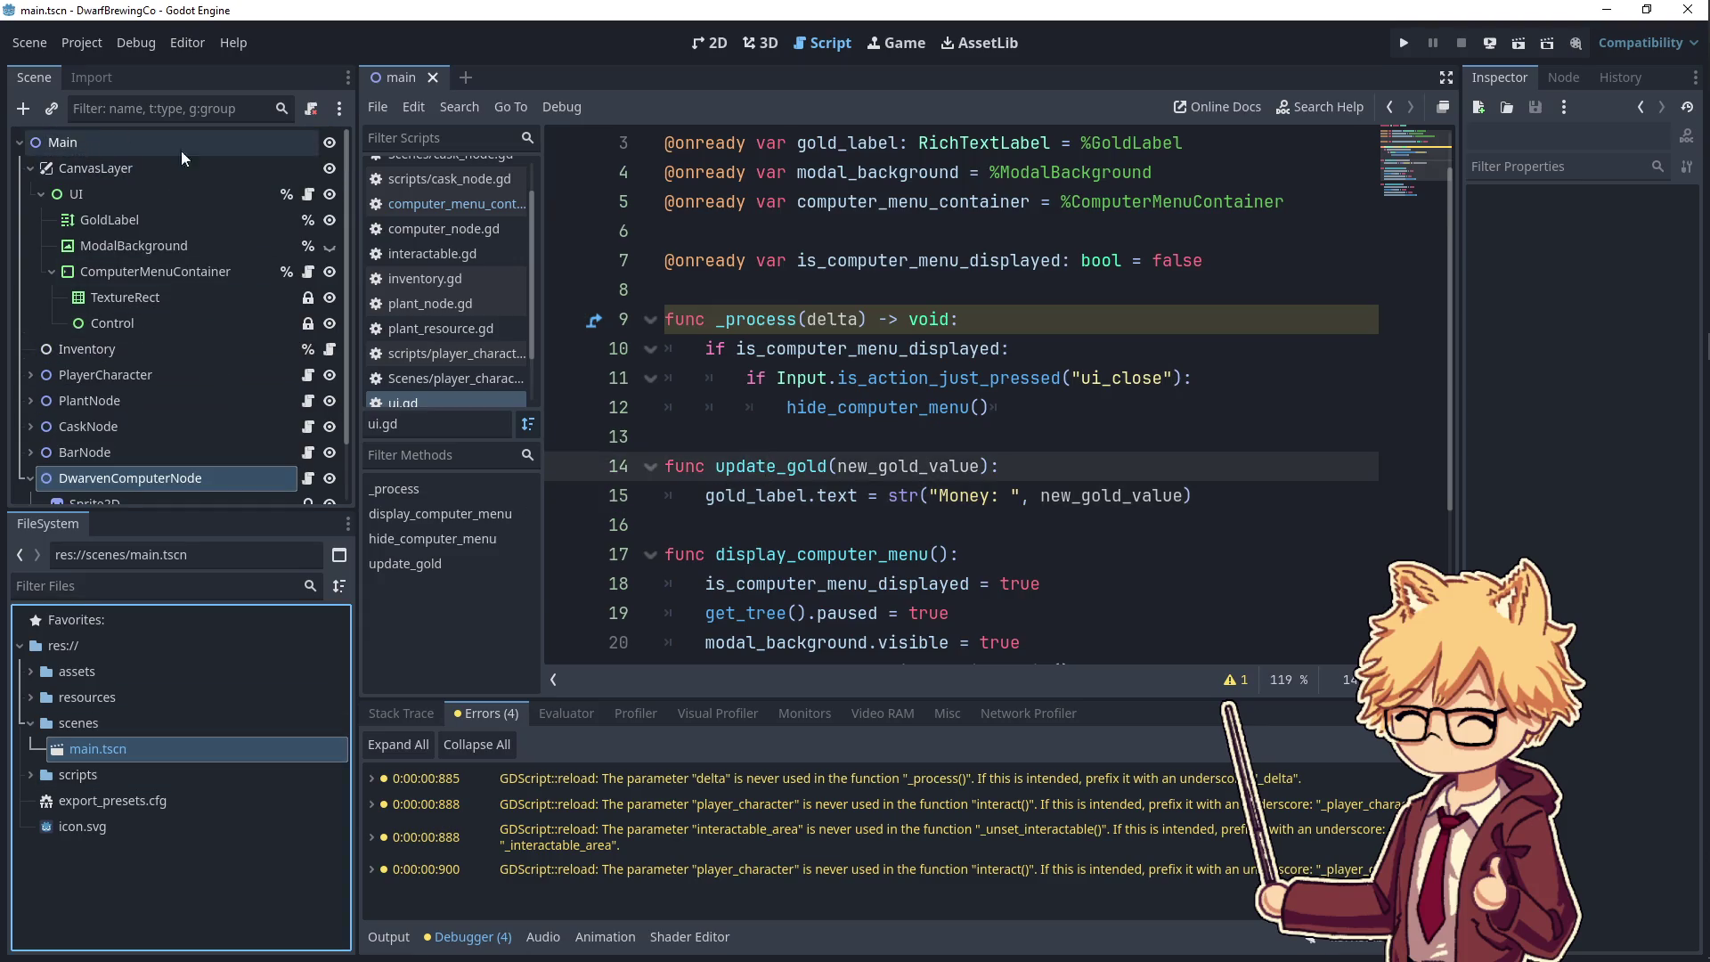
# - View the main scene in 2D and filter the UI node's properties by 'res'
pyautogui.click(219, 150)
pyautogui.click(710, 42)
pyautogui.click(837, 347)
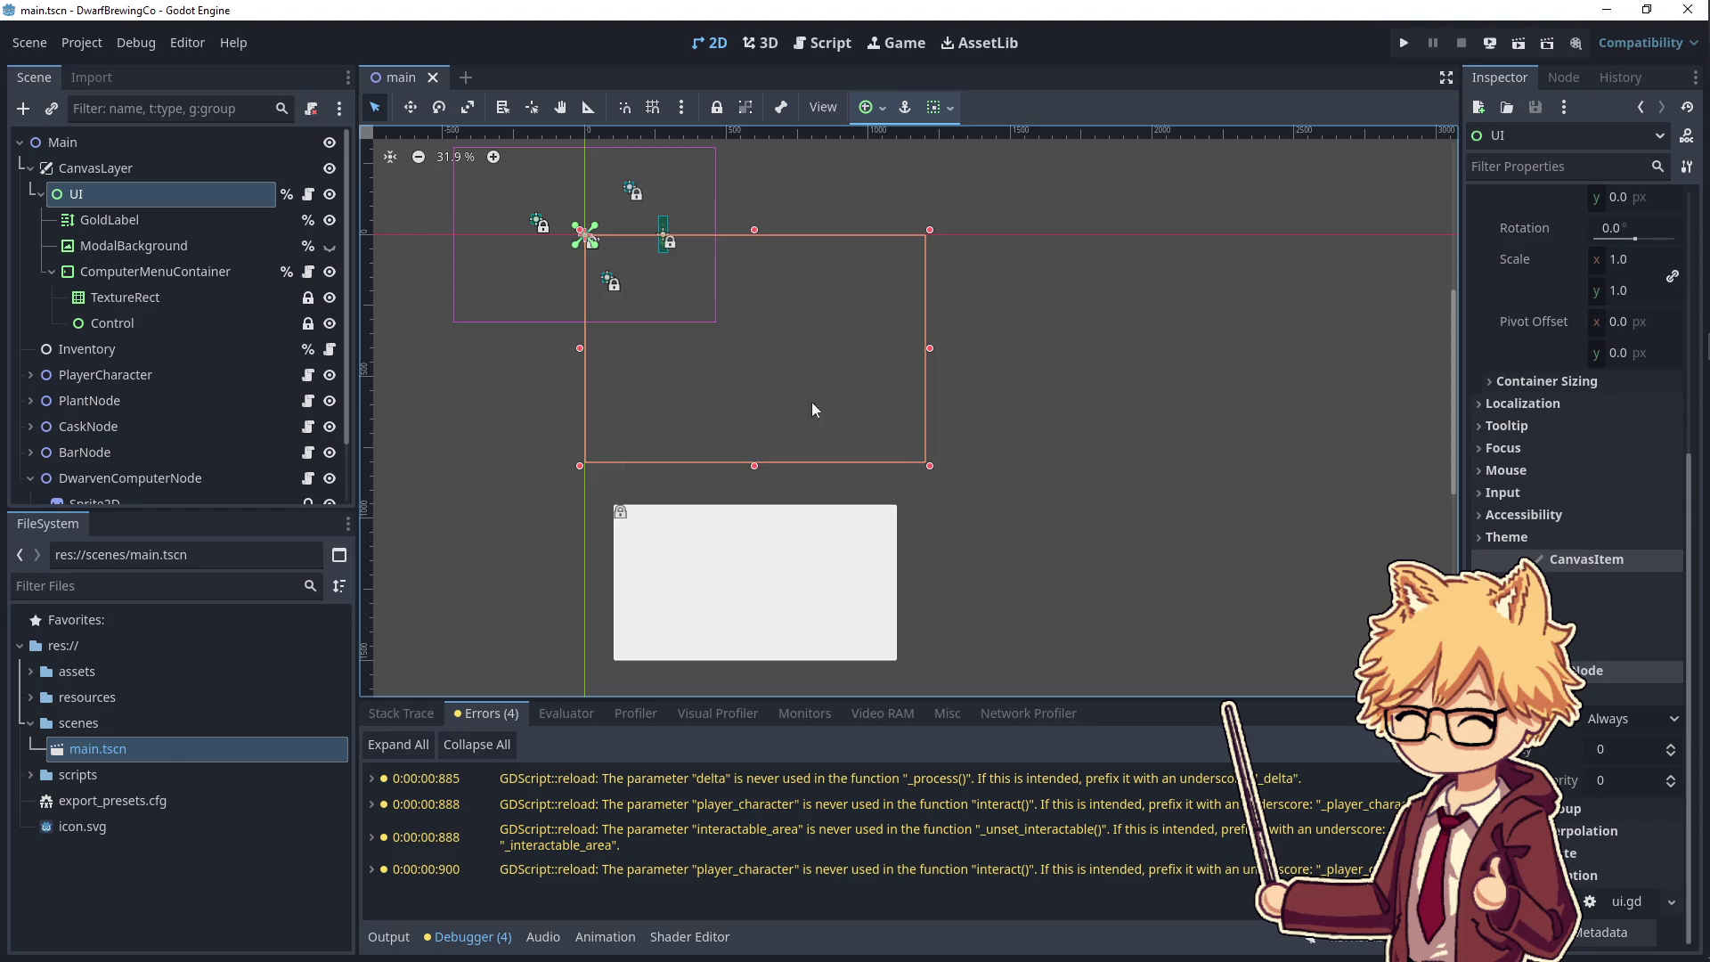
pyautogui.click(138, 746)
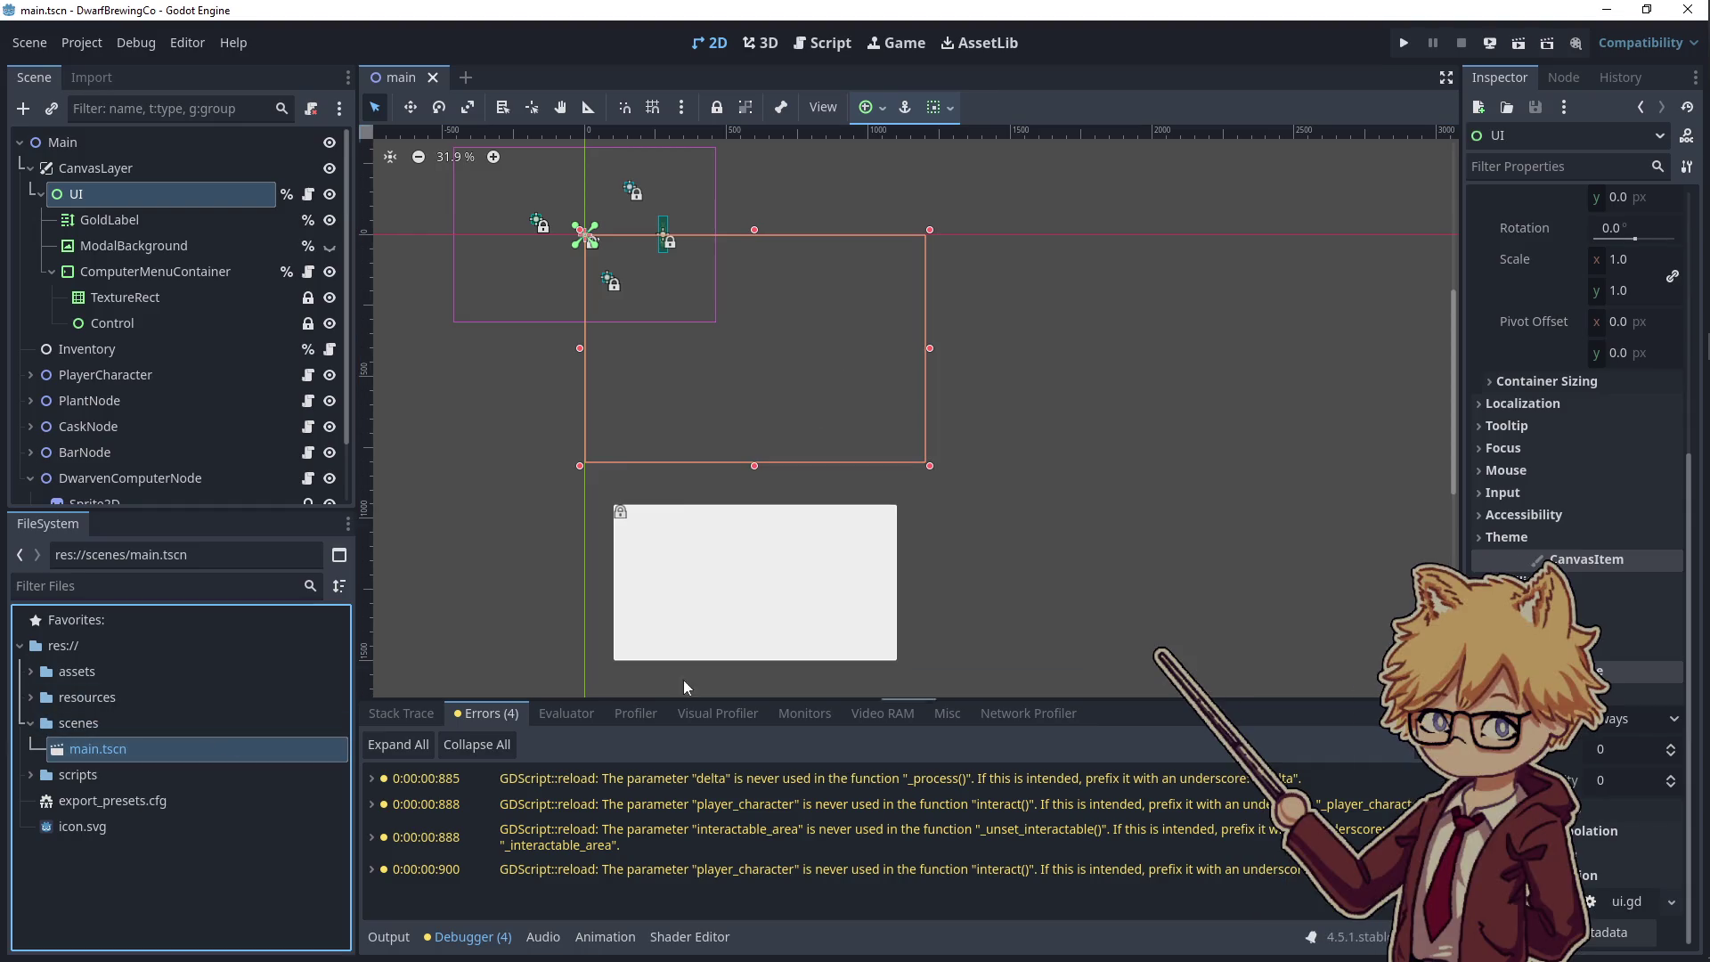
pyautogui.click(1520, 168)
pyautogui.write('res')
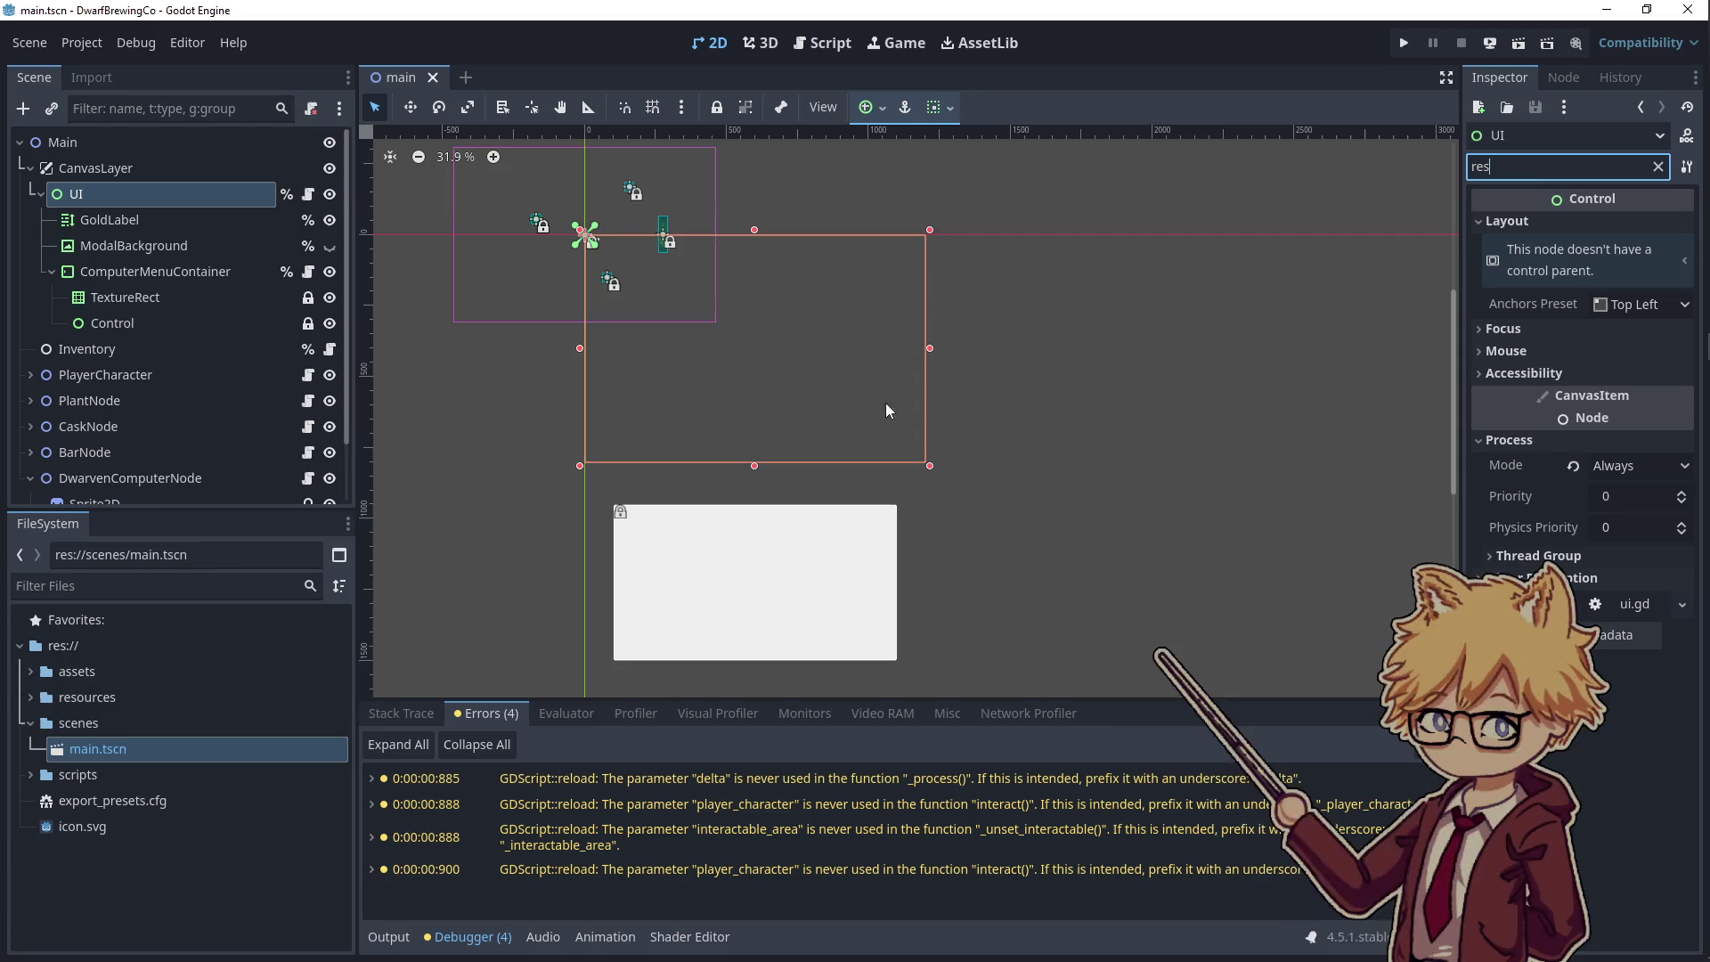
pyautogui.click(126, 758)
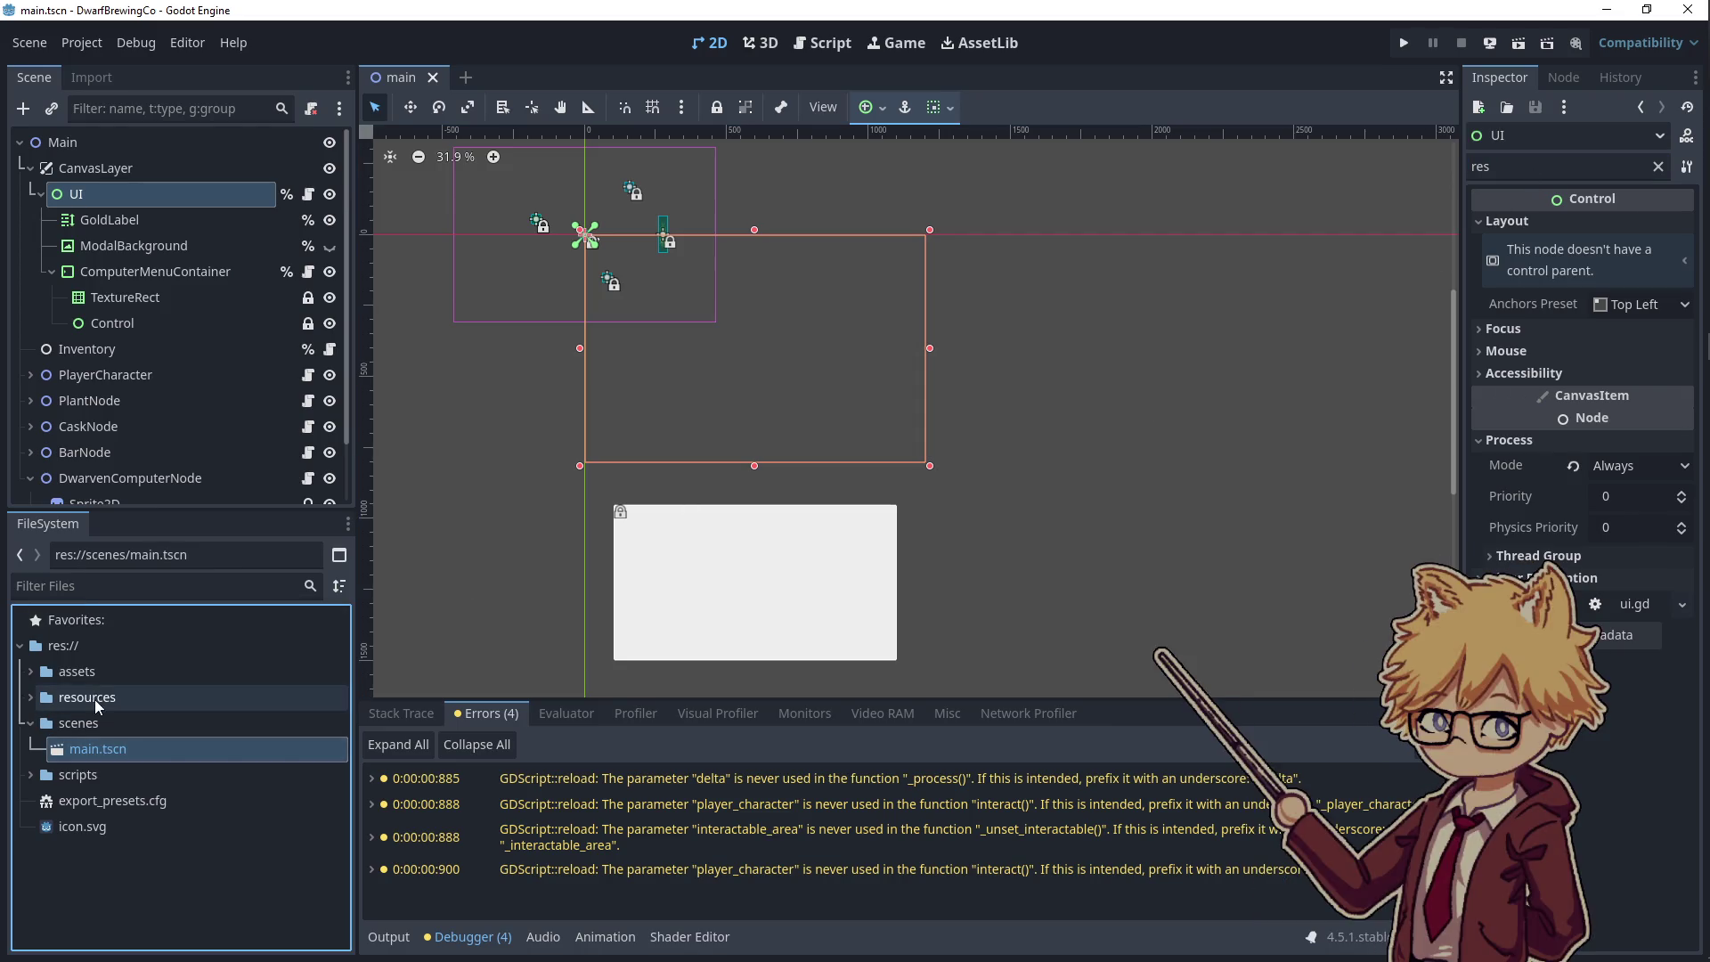
# - Select ComputerMenuContainer, then open the Export dialog with the Web (Runnable) preset
pyautogui.click(671, 526)
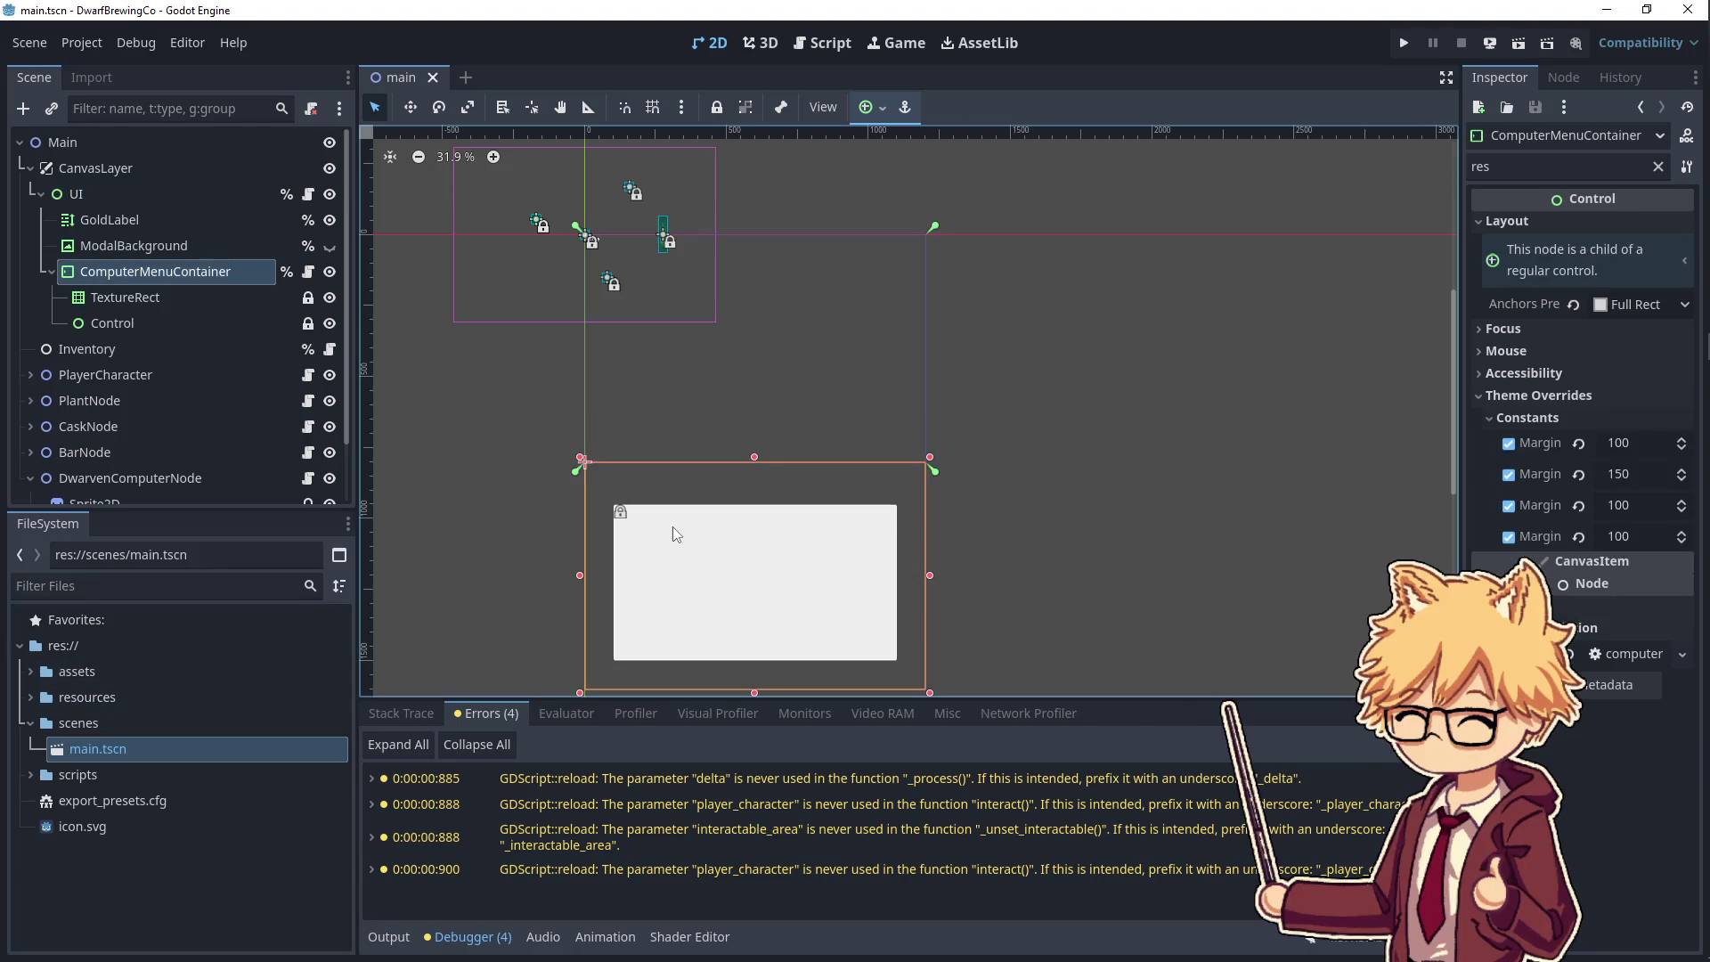
pyautogui.click(78, 41)
pyautogui.click(99, 160)
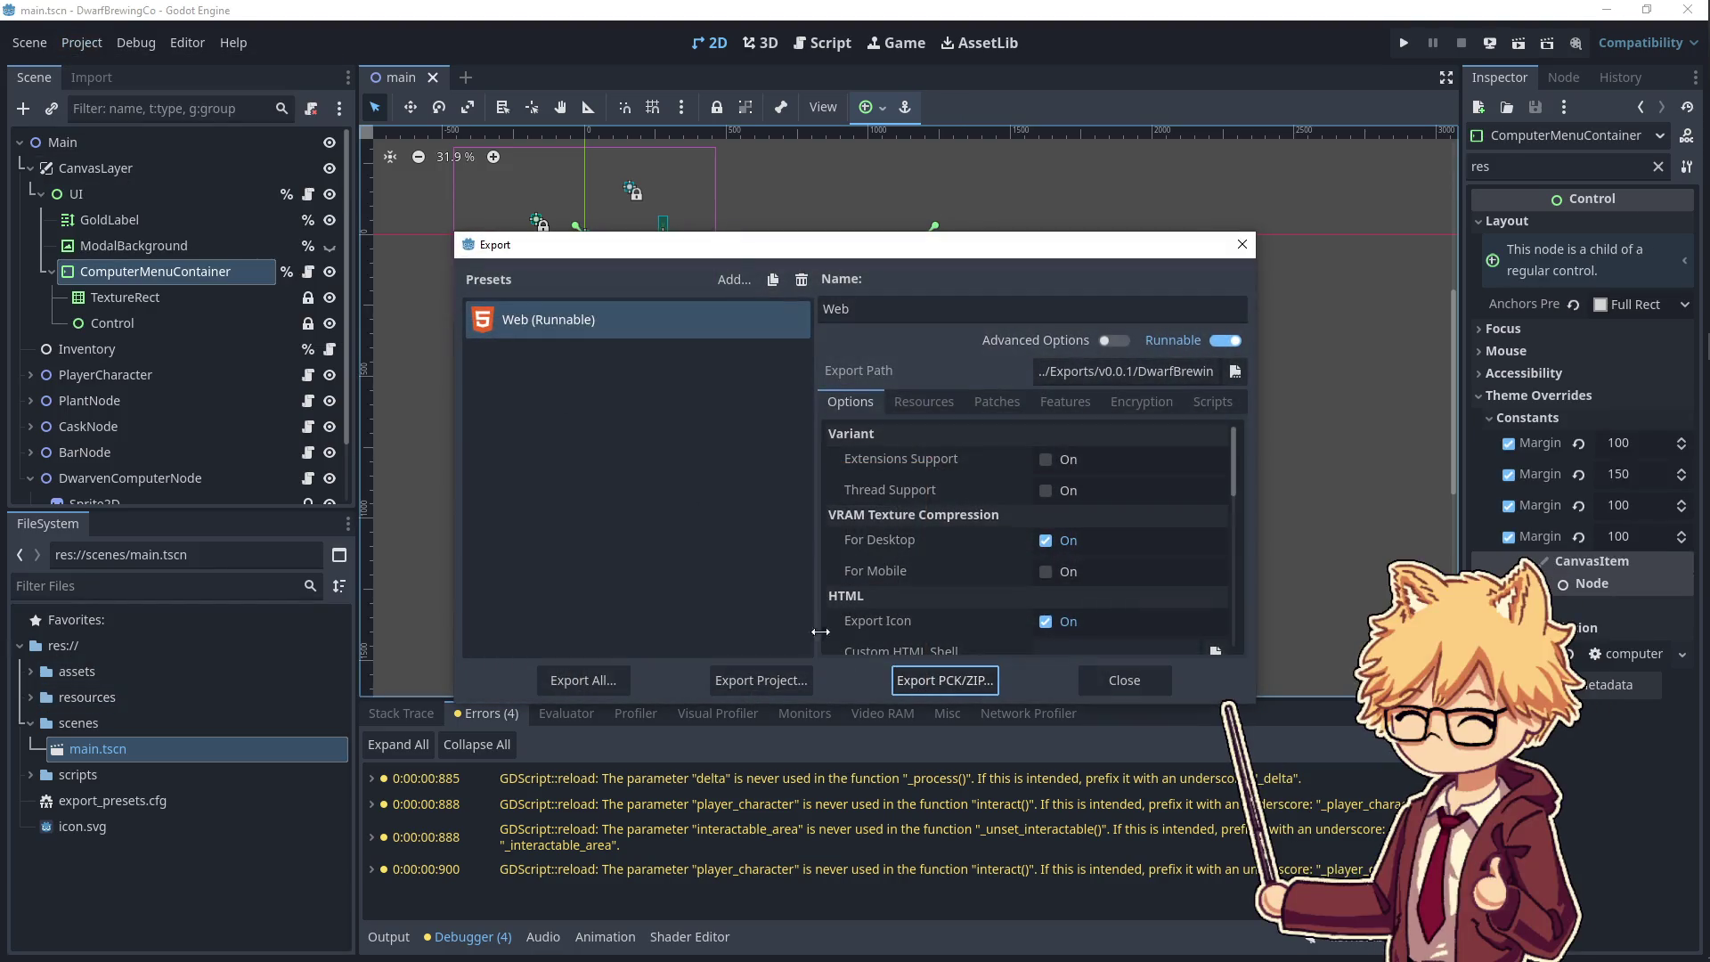
# - Delete the old build files and v0.0.1.zip, then save the web export into v0.0.1
pyautogui.click(739, 678)
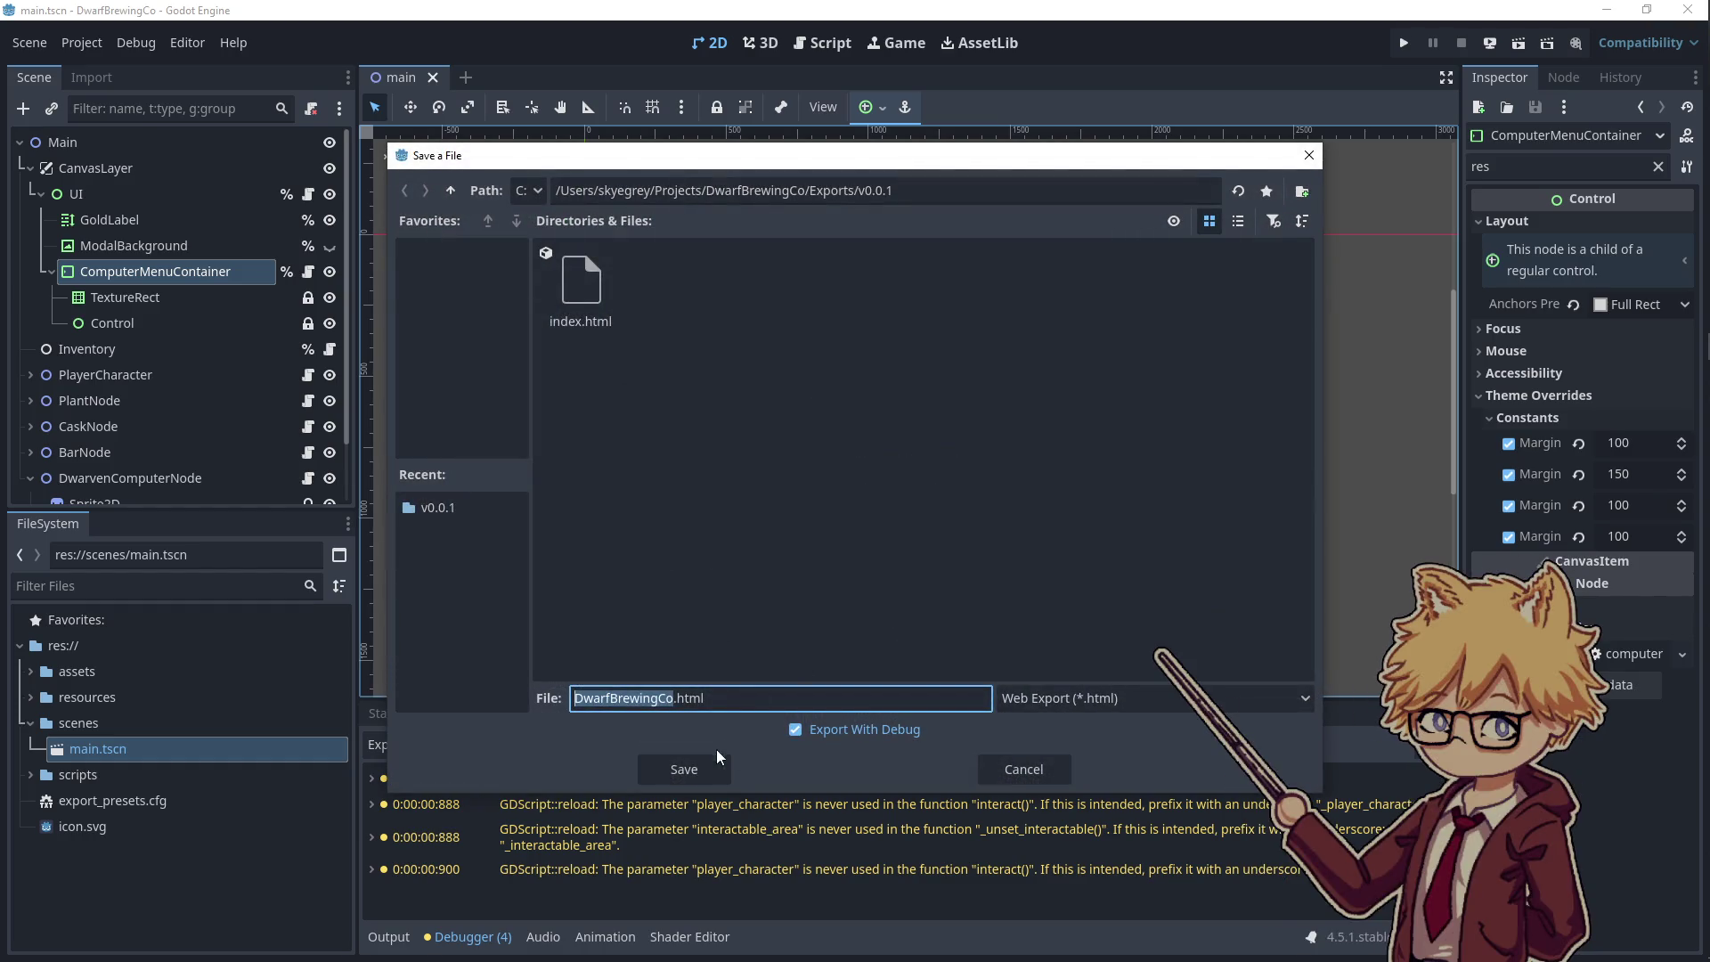
pyautogui.hotkey('alt', 'Tab')
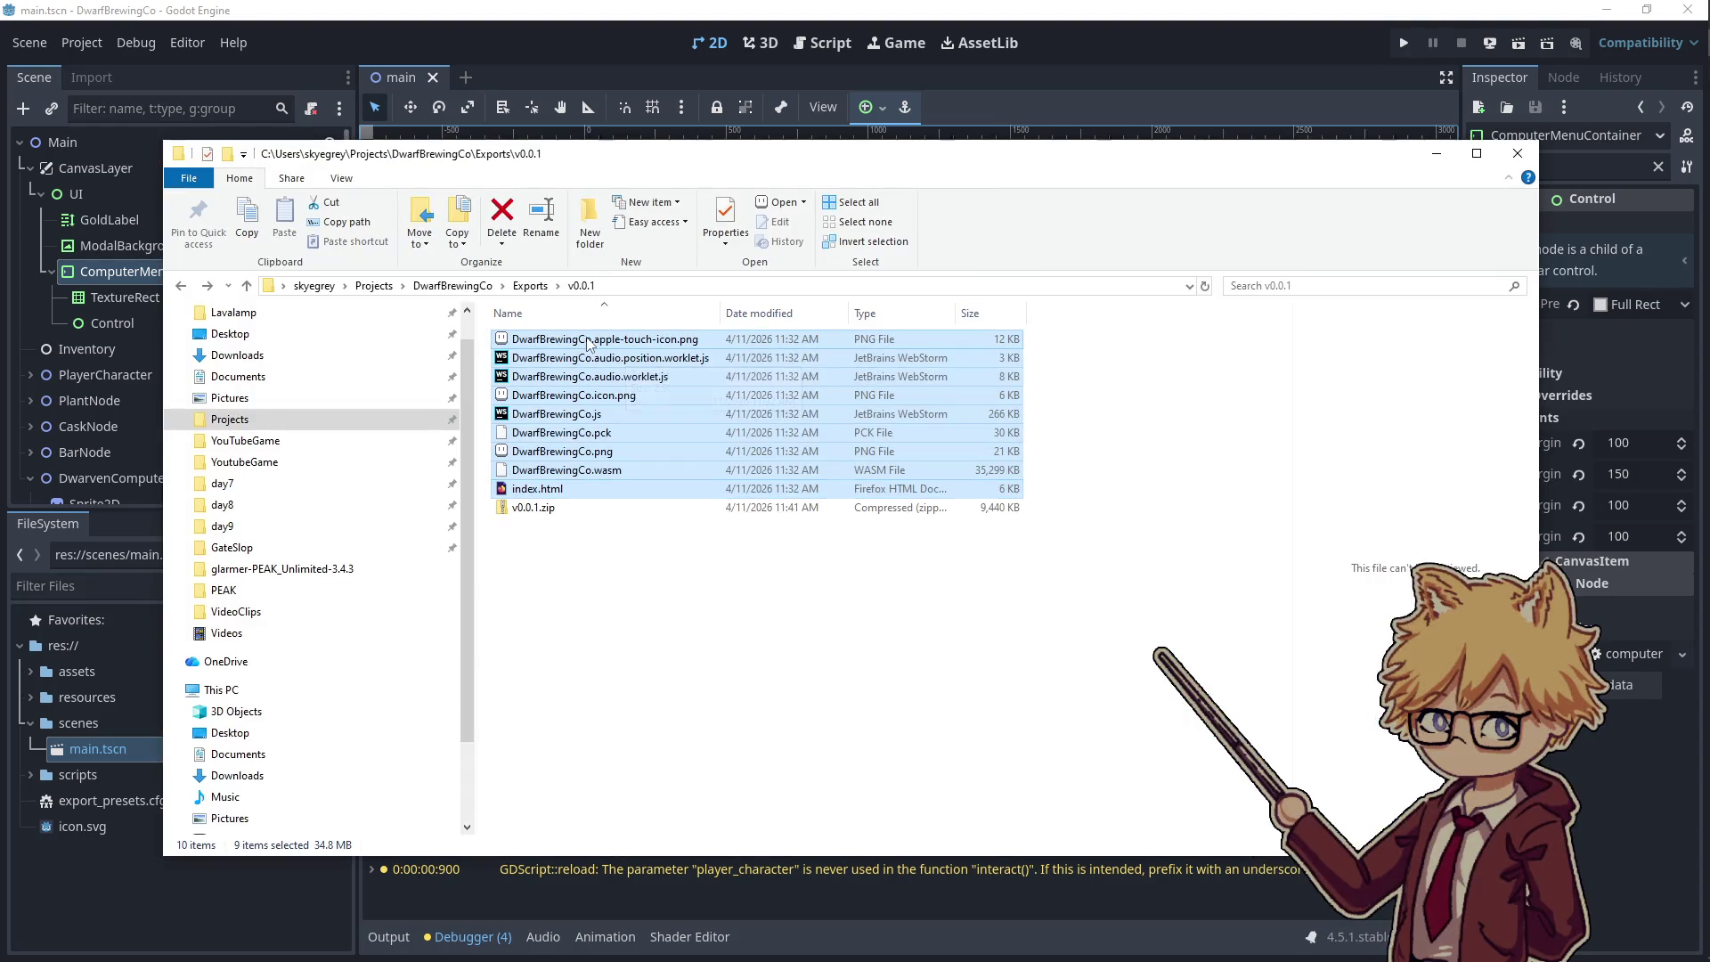
pyautogui.press('Delete')
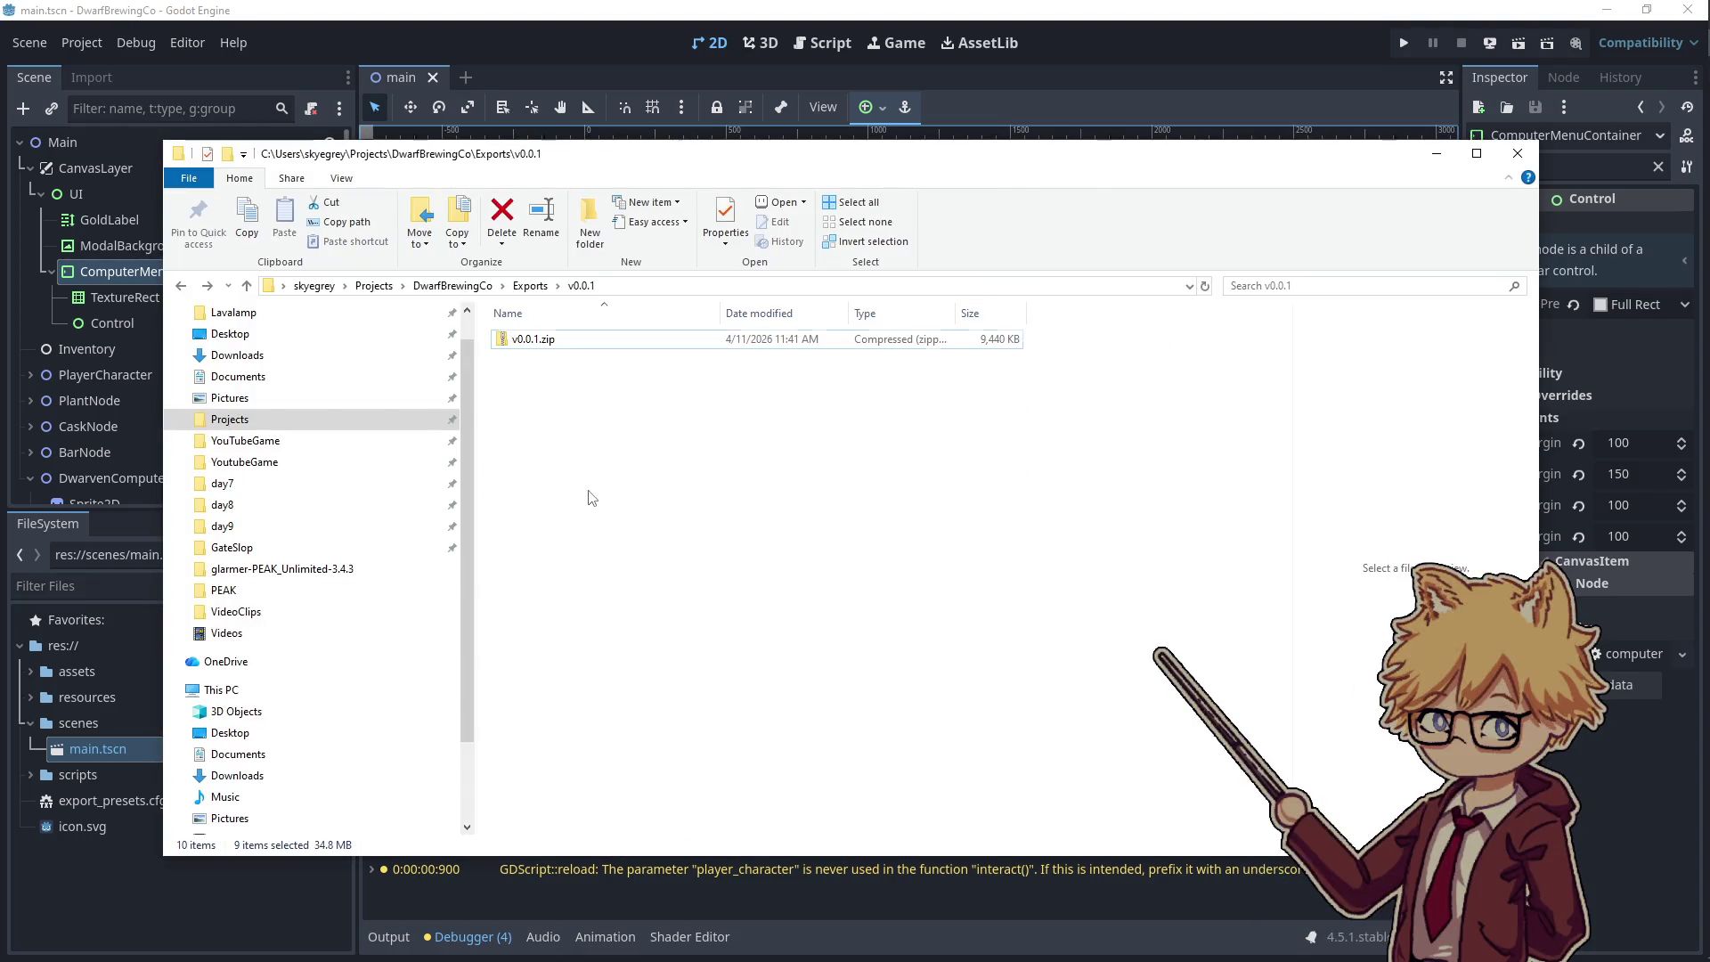
pyautogui.hotkey('ctrl', 'a')
pyautogui.press('Delete')
pyautogui.hotkey('alt', 'Tab')
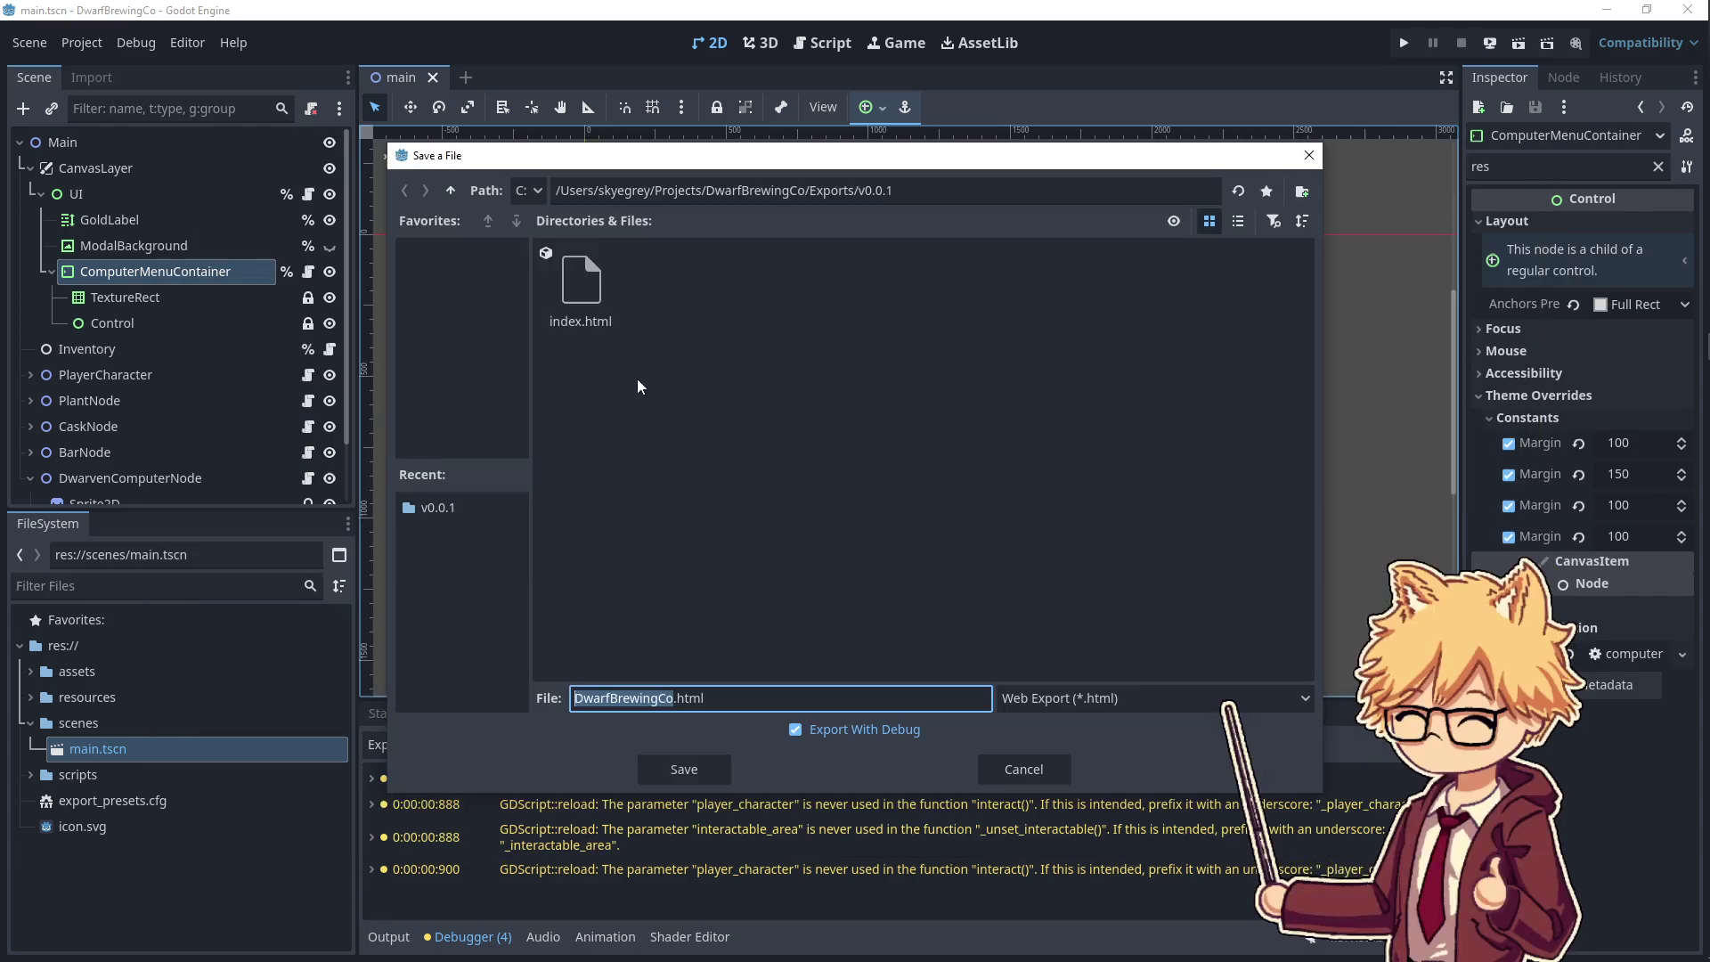
pyautogui.click(681, 767)
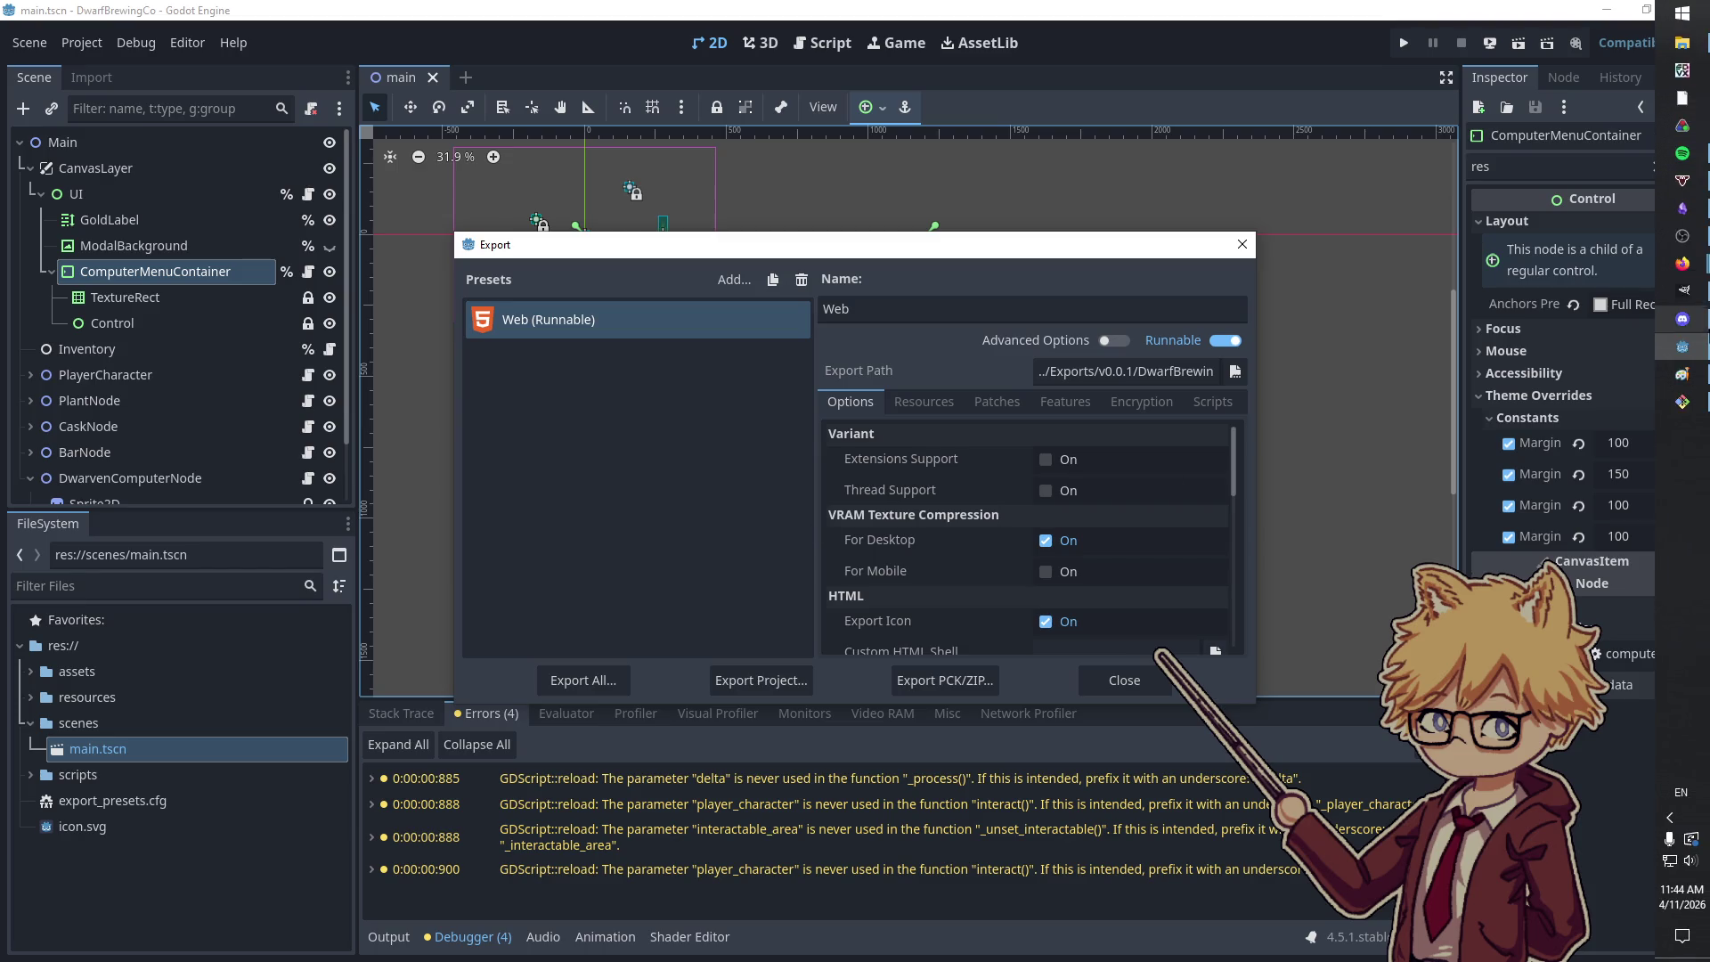
pyautogui.moveTo(1682, 319)
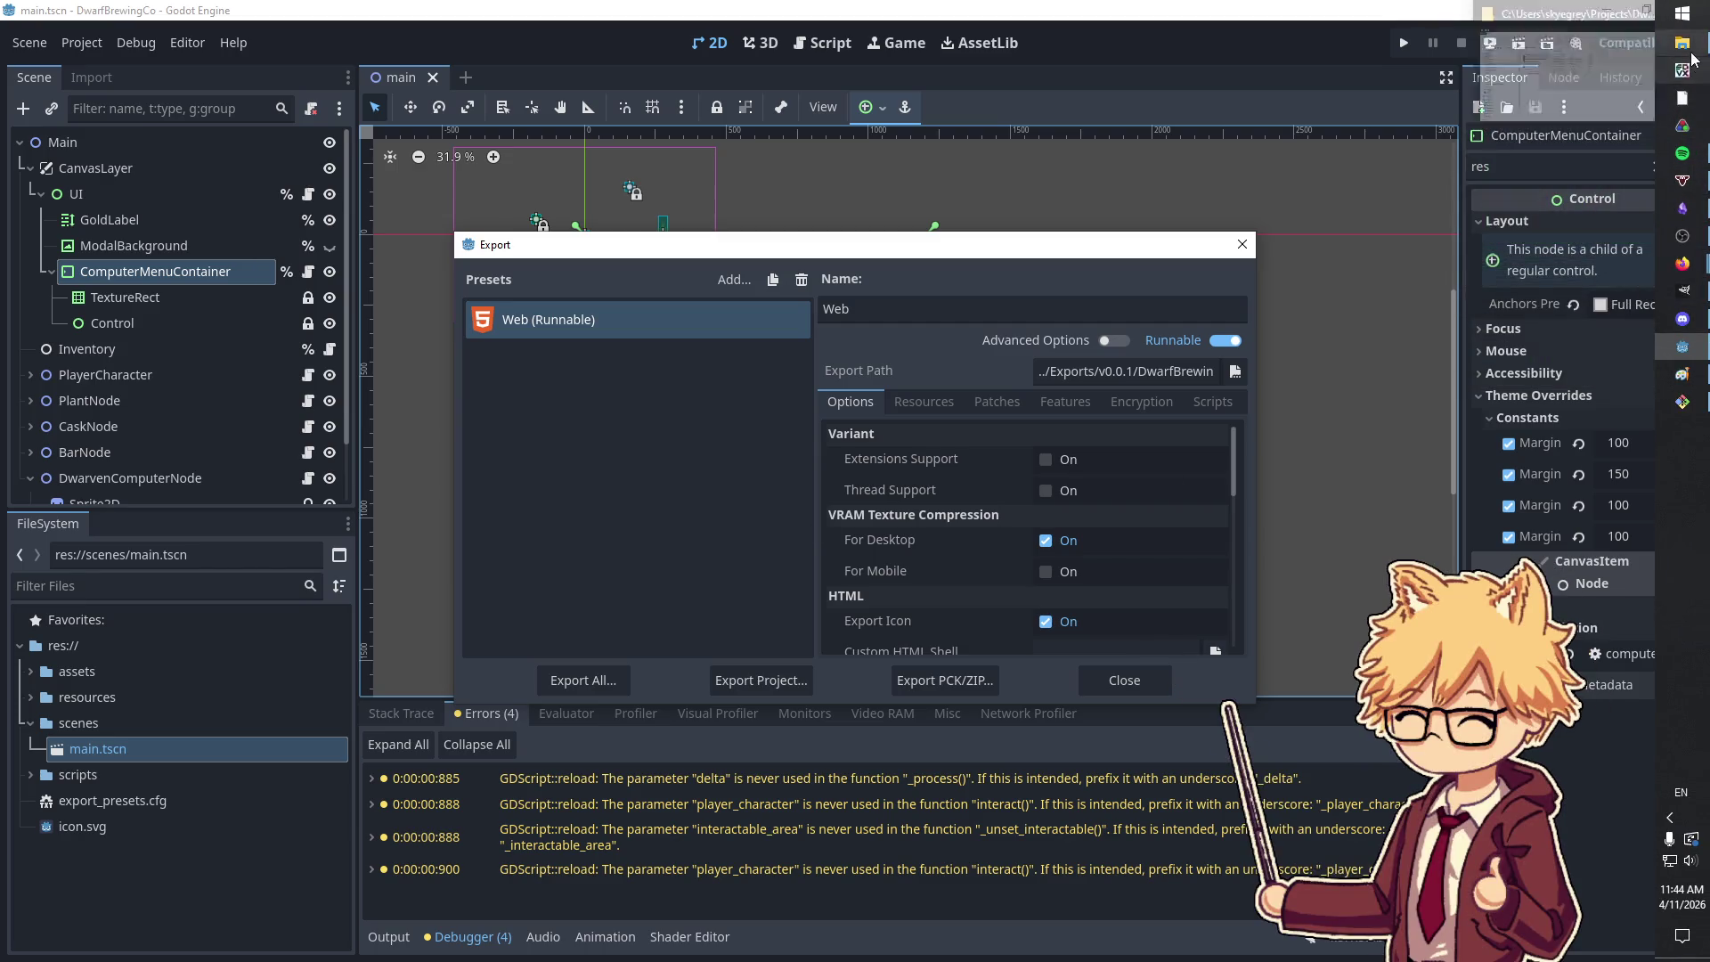
pyautogui.click(1681, 42)
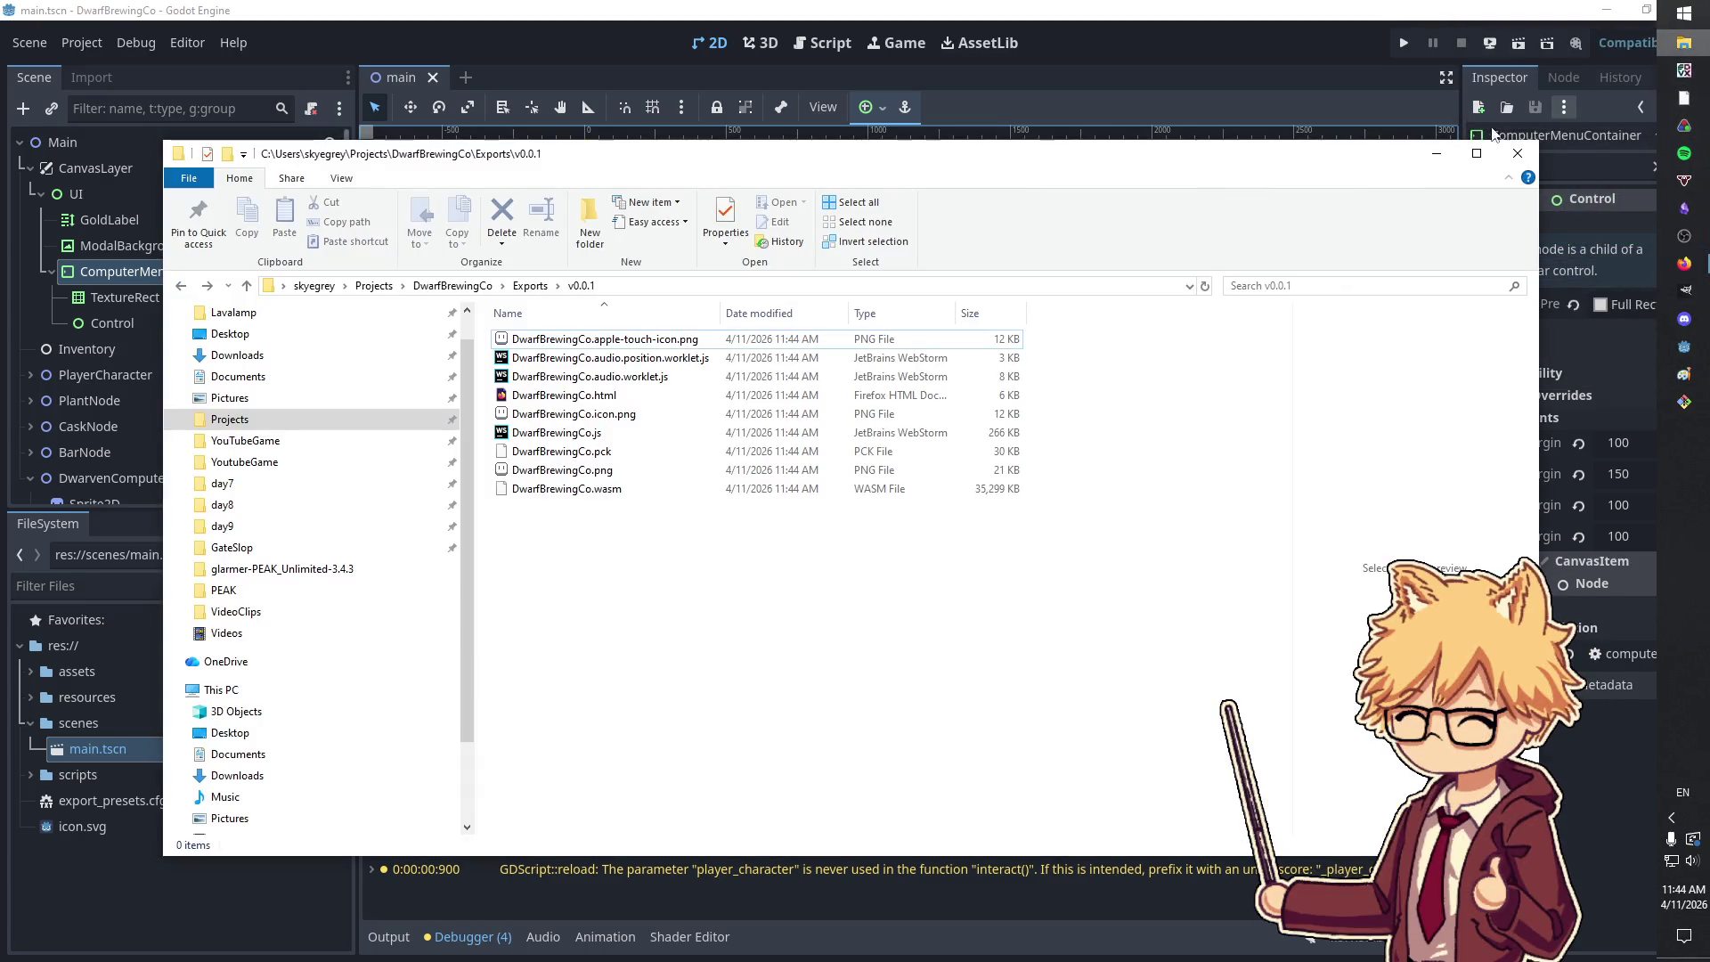
# - Rename DwarfBrewingCo.html to index.html
pyautogui.click(545, 397)
pyautogui.rightClick(545, 397)
pyautogui.click(595, 830)
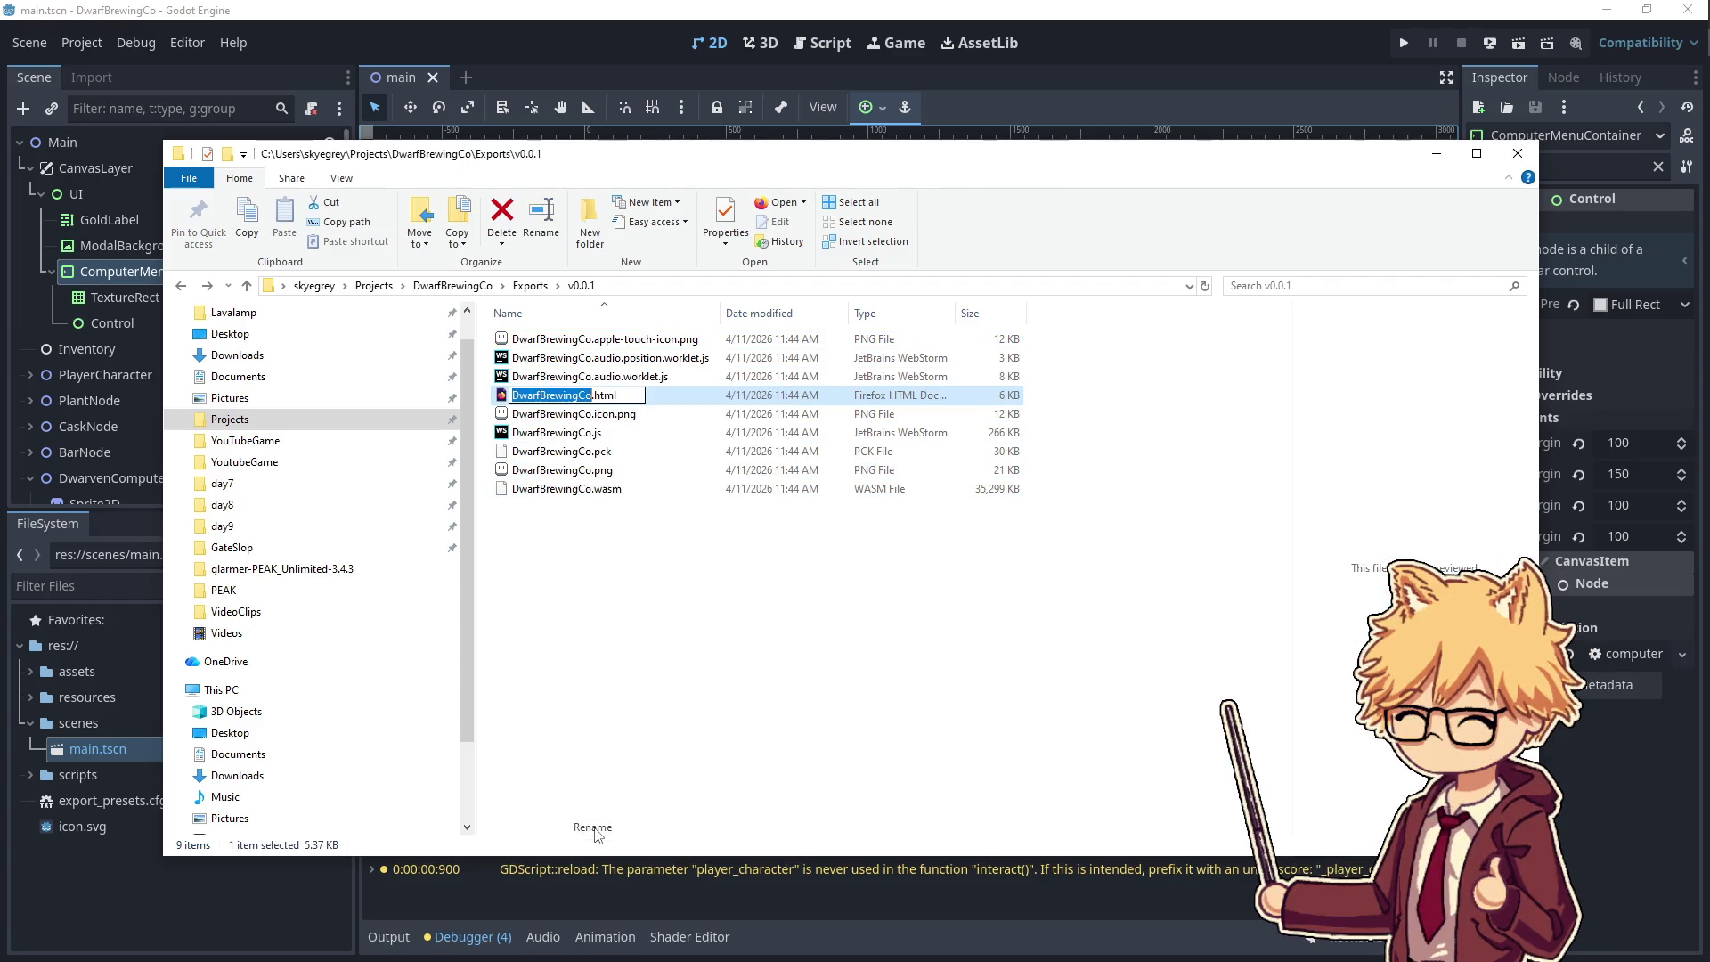
pyautogui.write('index')
pyautogui.press('Return')
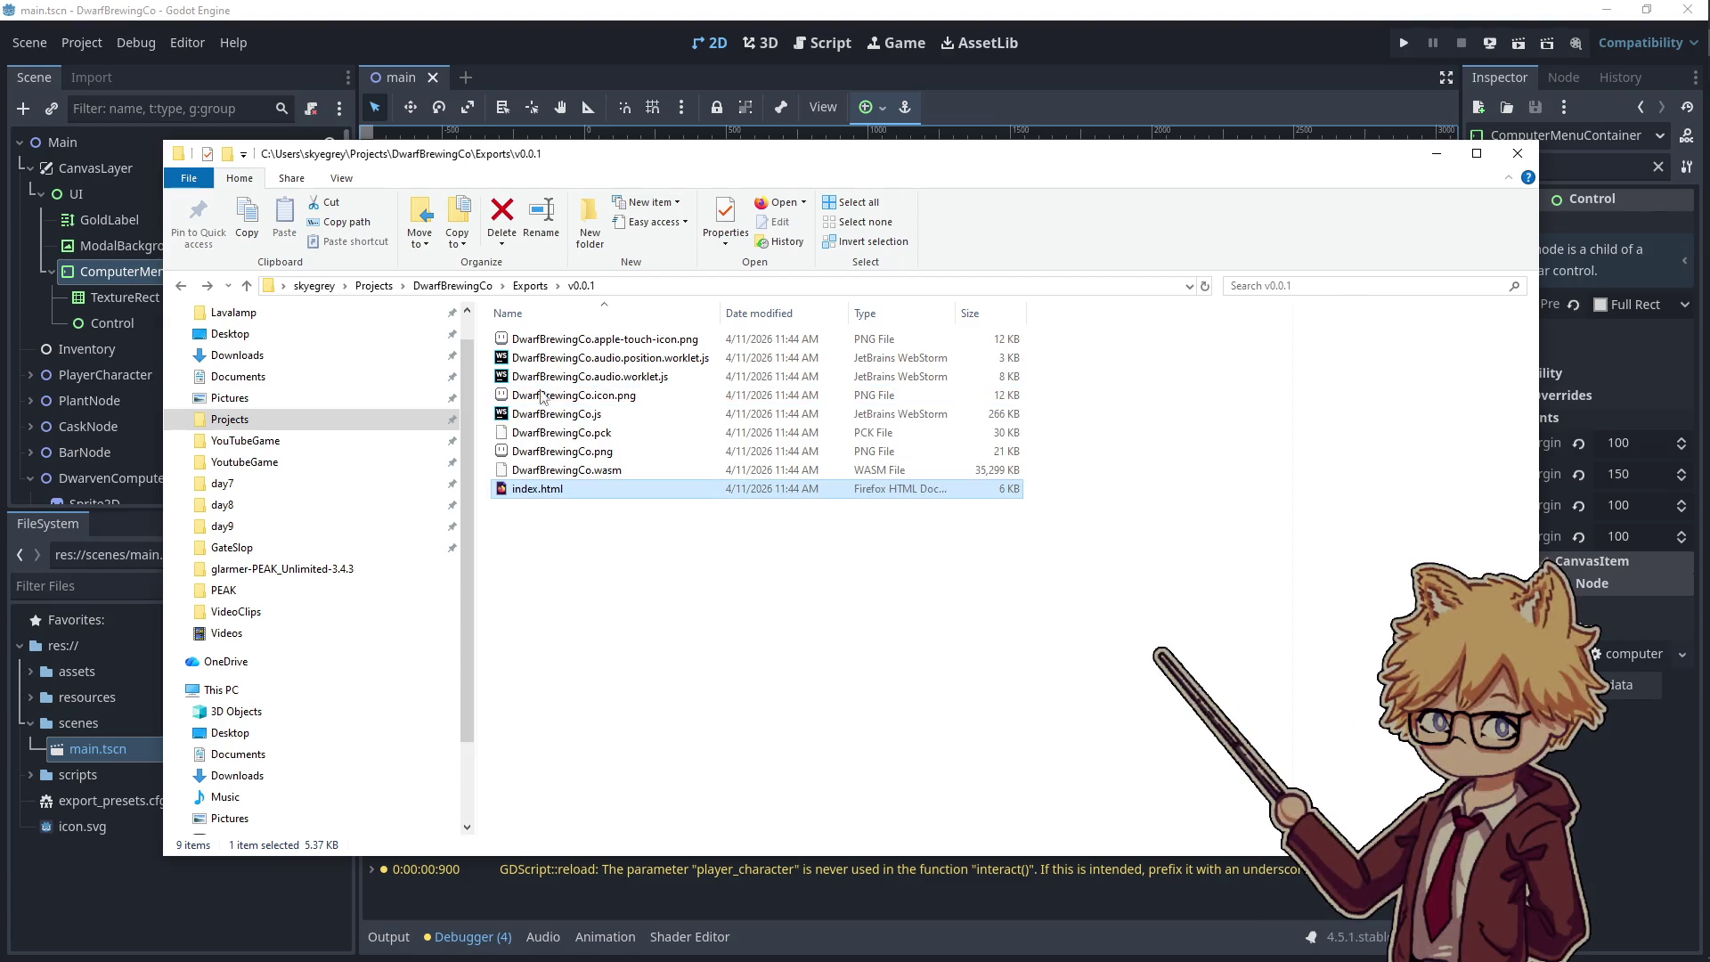
# - Zip all nine exported files into v0.0.1.zip with 7-Zip and return to Firefox
pyautogui.hotkey('ctrl', 'a')
pyautogui.rightClick(583, 488)
pyautogui.moveTo(660, 649)
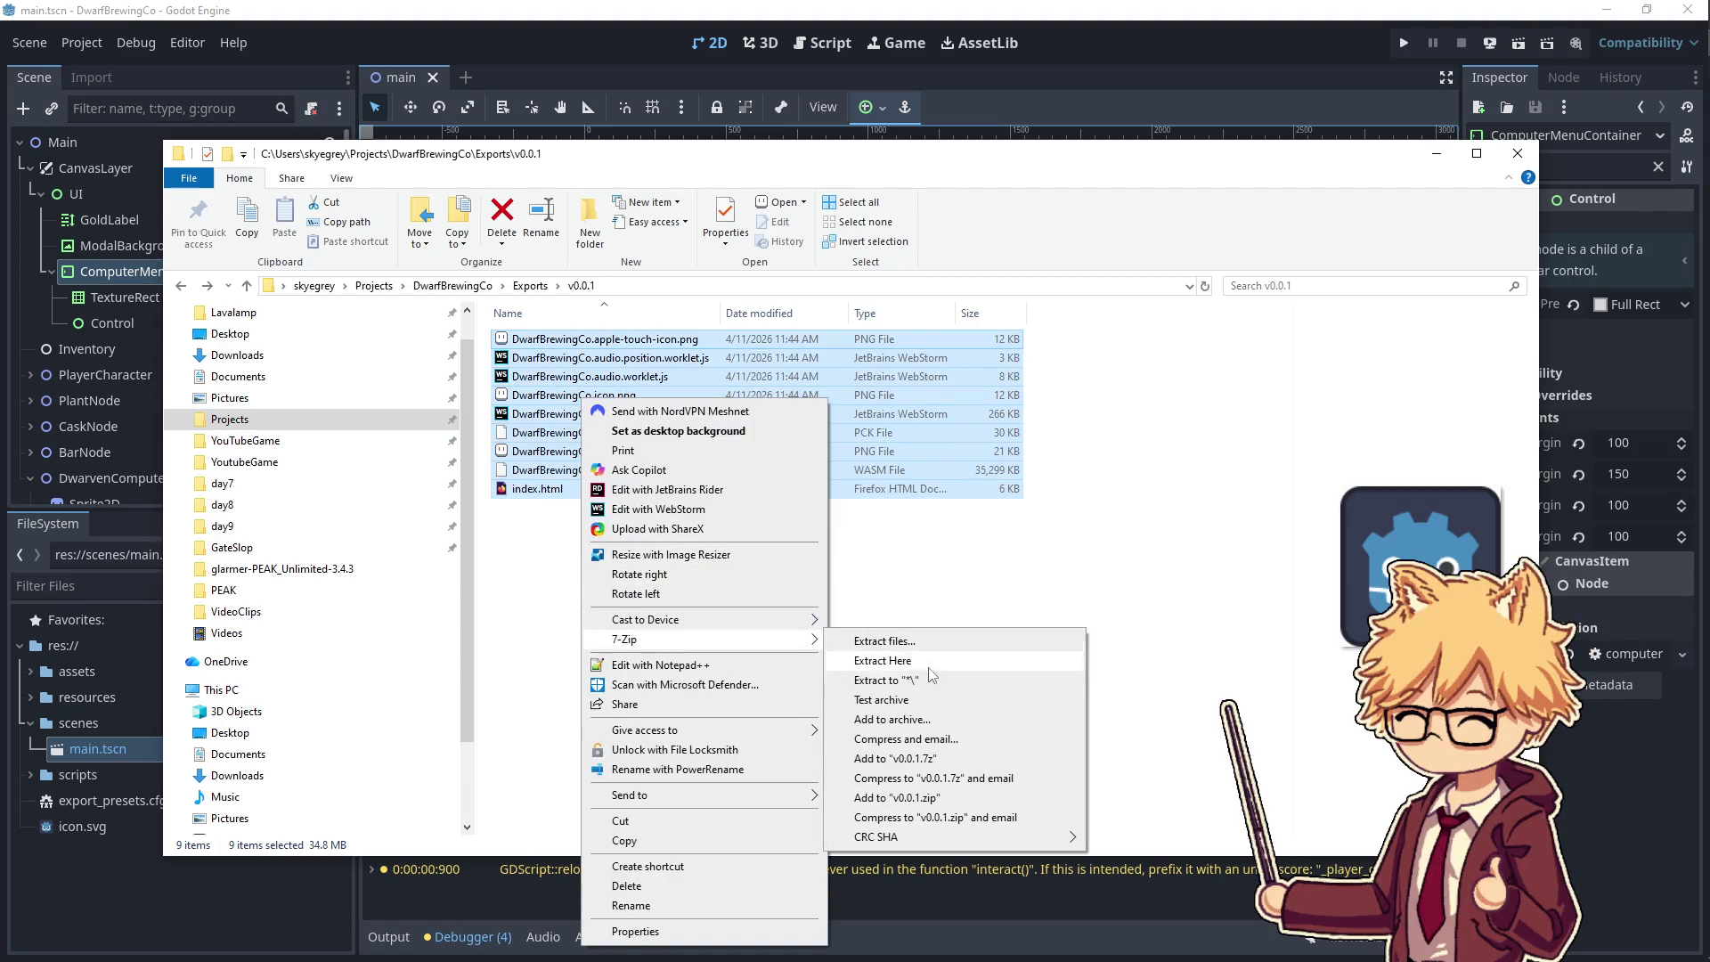
pyautogui.click(895, 712)
pyautogui.click(886, 709)
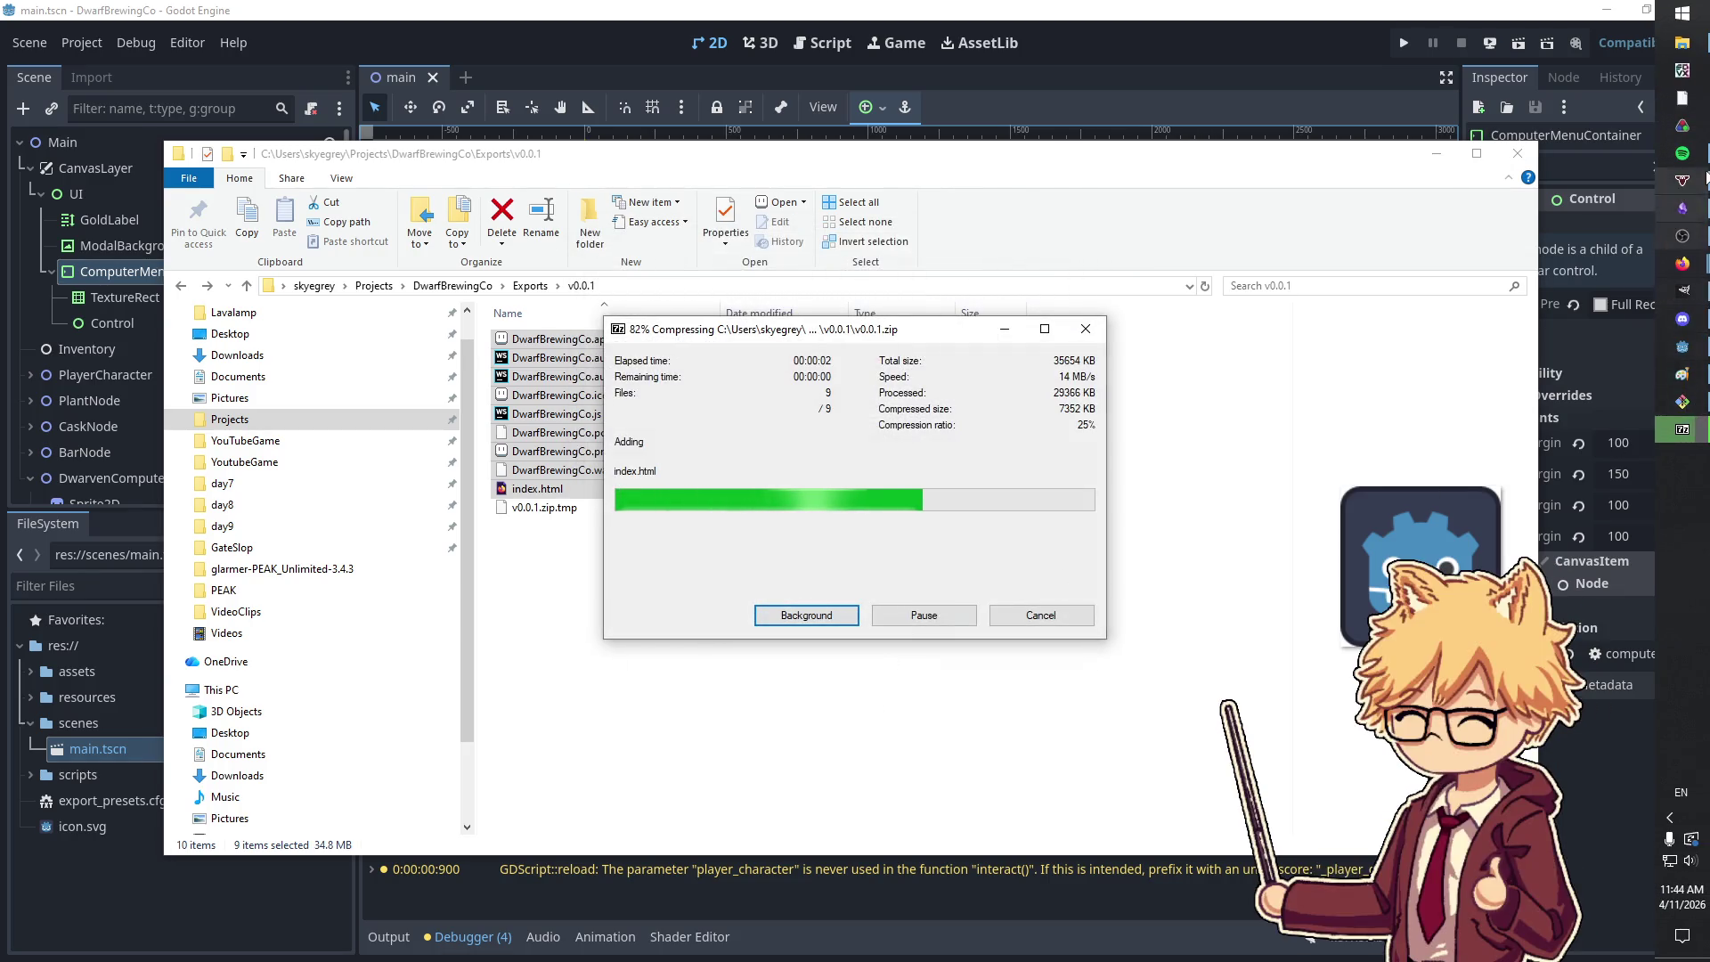
pyautogui.moveTo(1681, 263)
pyautogui.click(1571, 497)
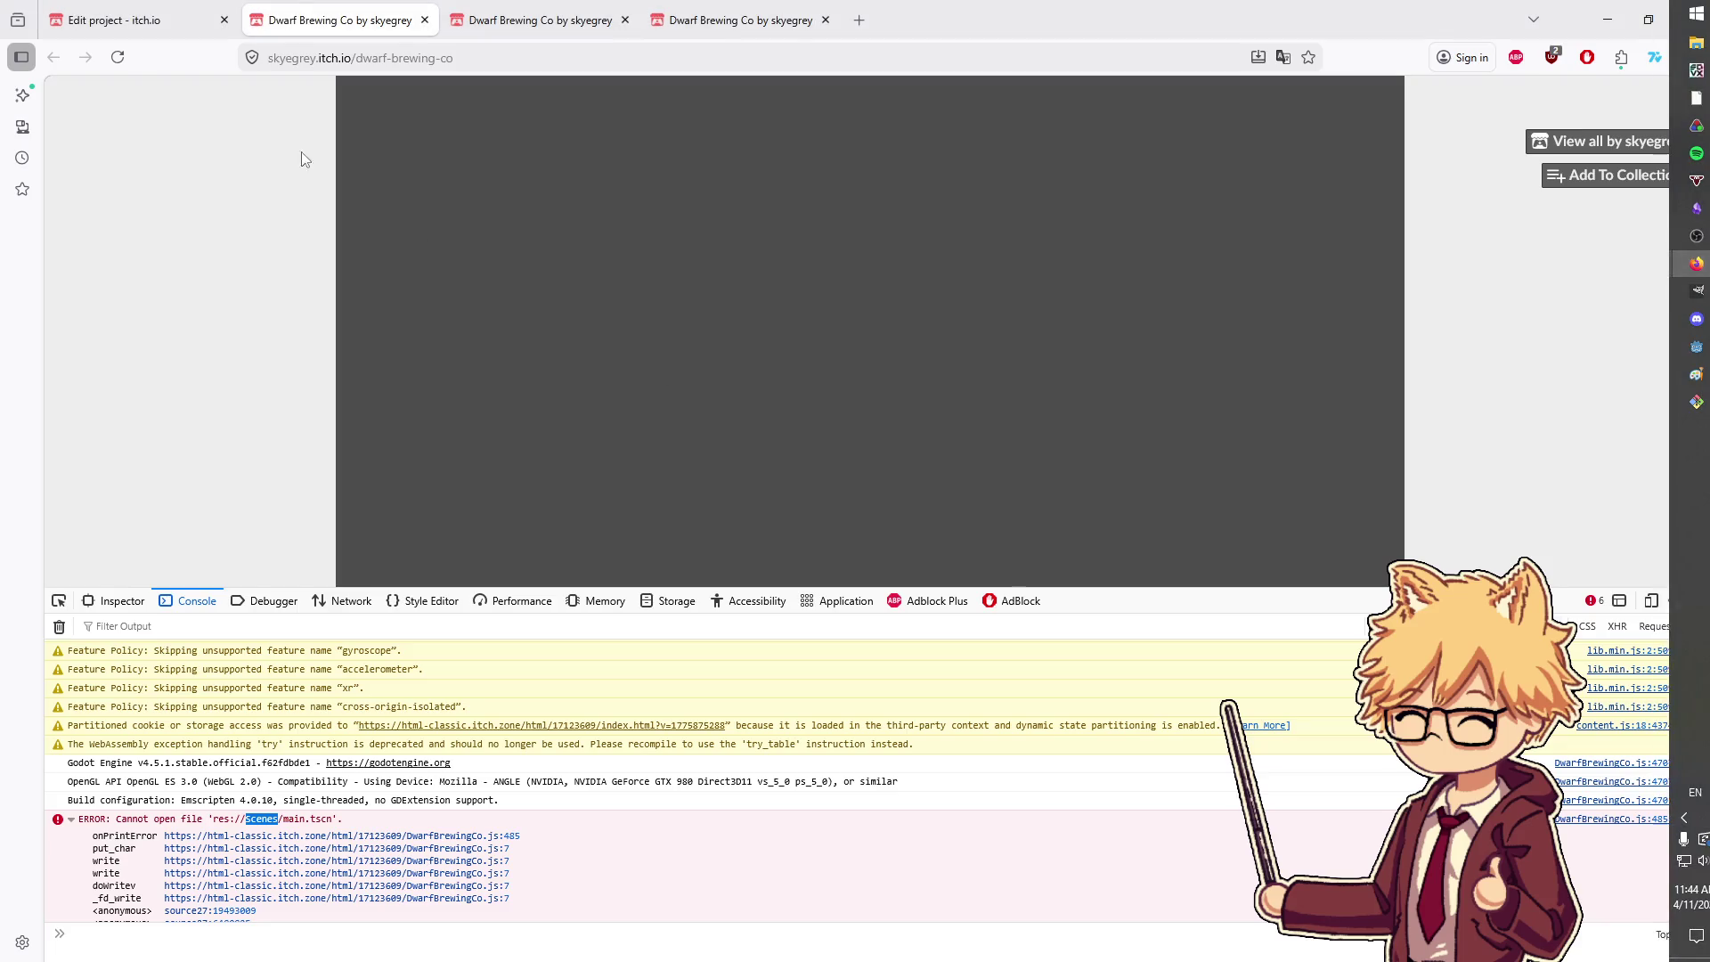
# - Close Godot's Export dialog
pyautogui.hotkey('ctrl', 'pageup')
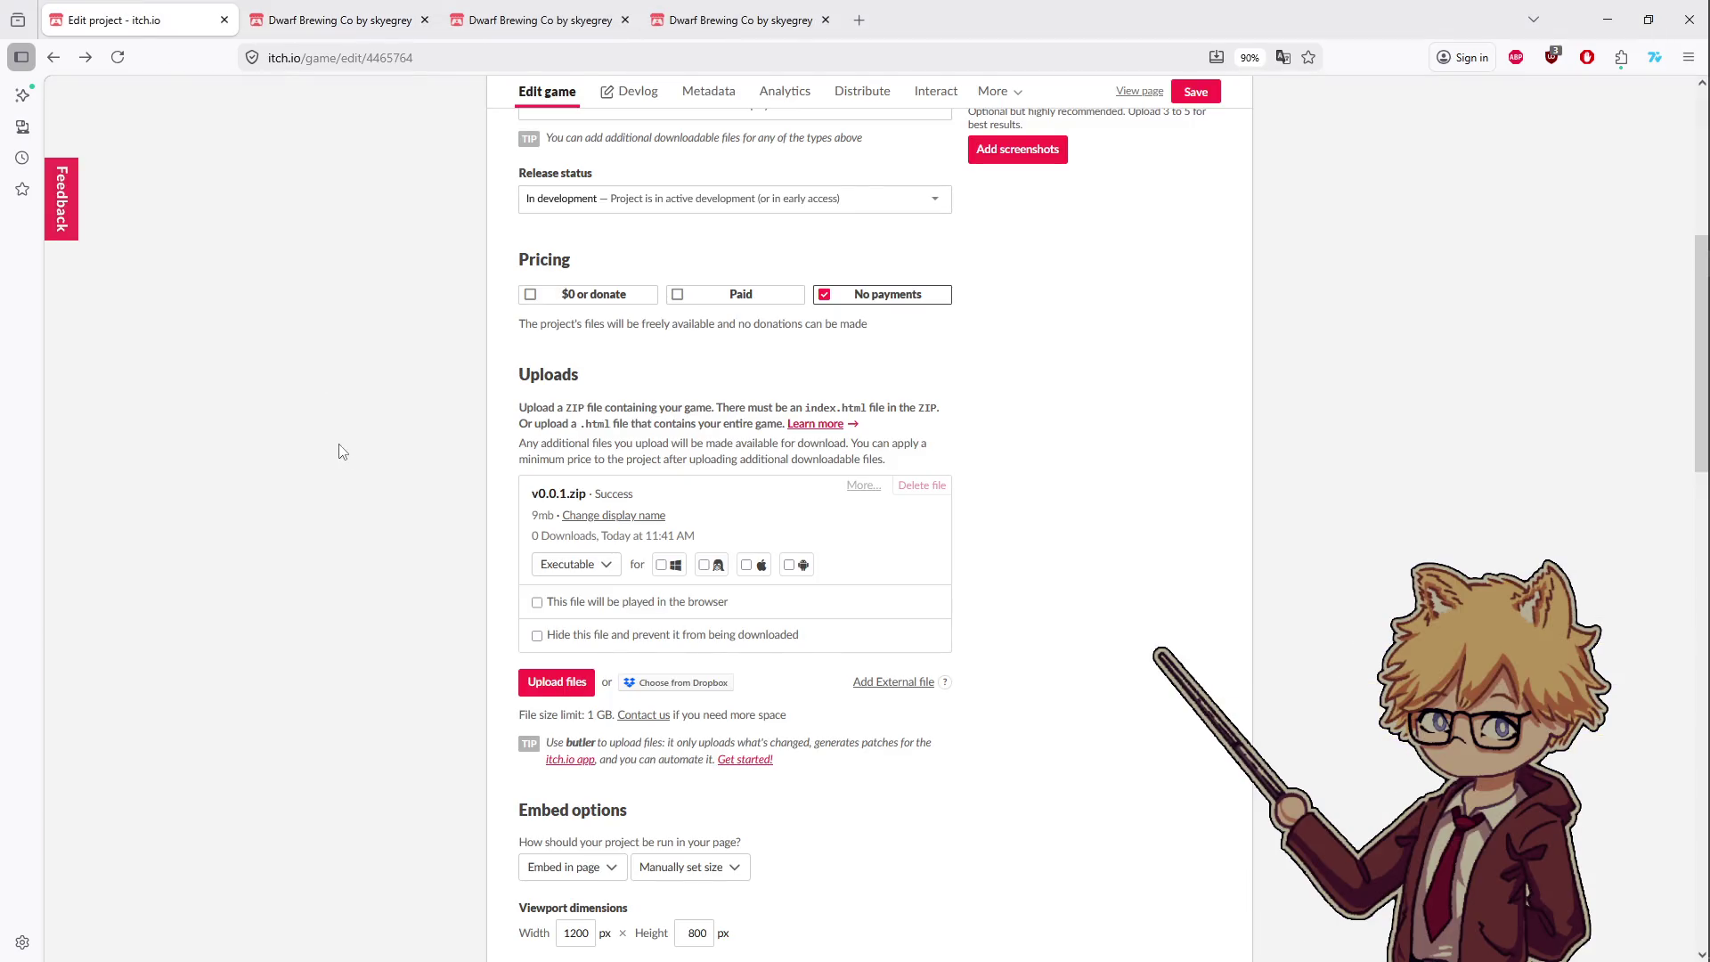
pyautogui.hotkey('alt', 'Tab')
pyautogui.hotkey('alt', 'Tab')
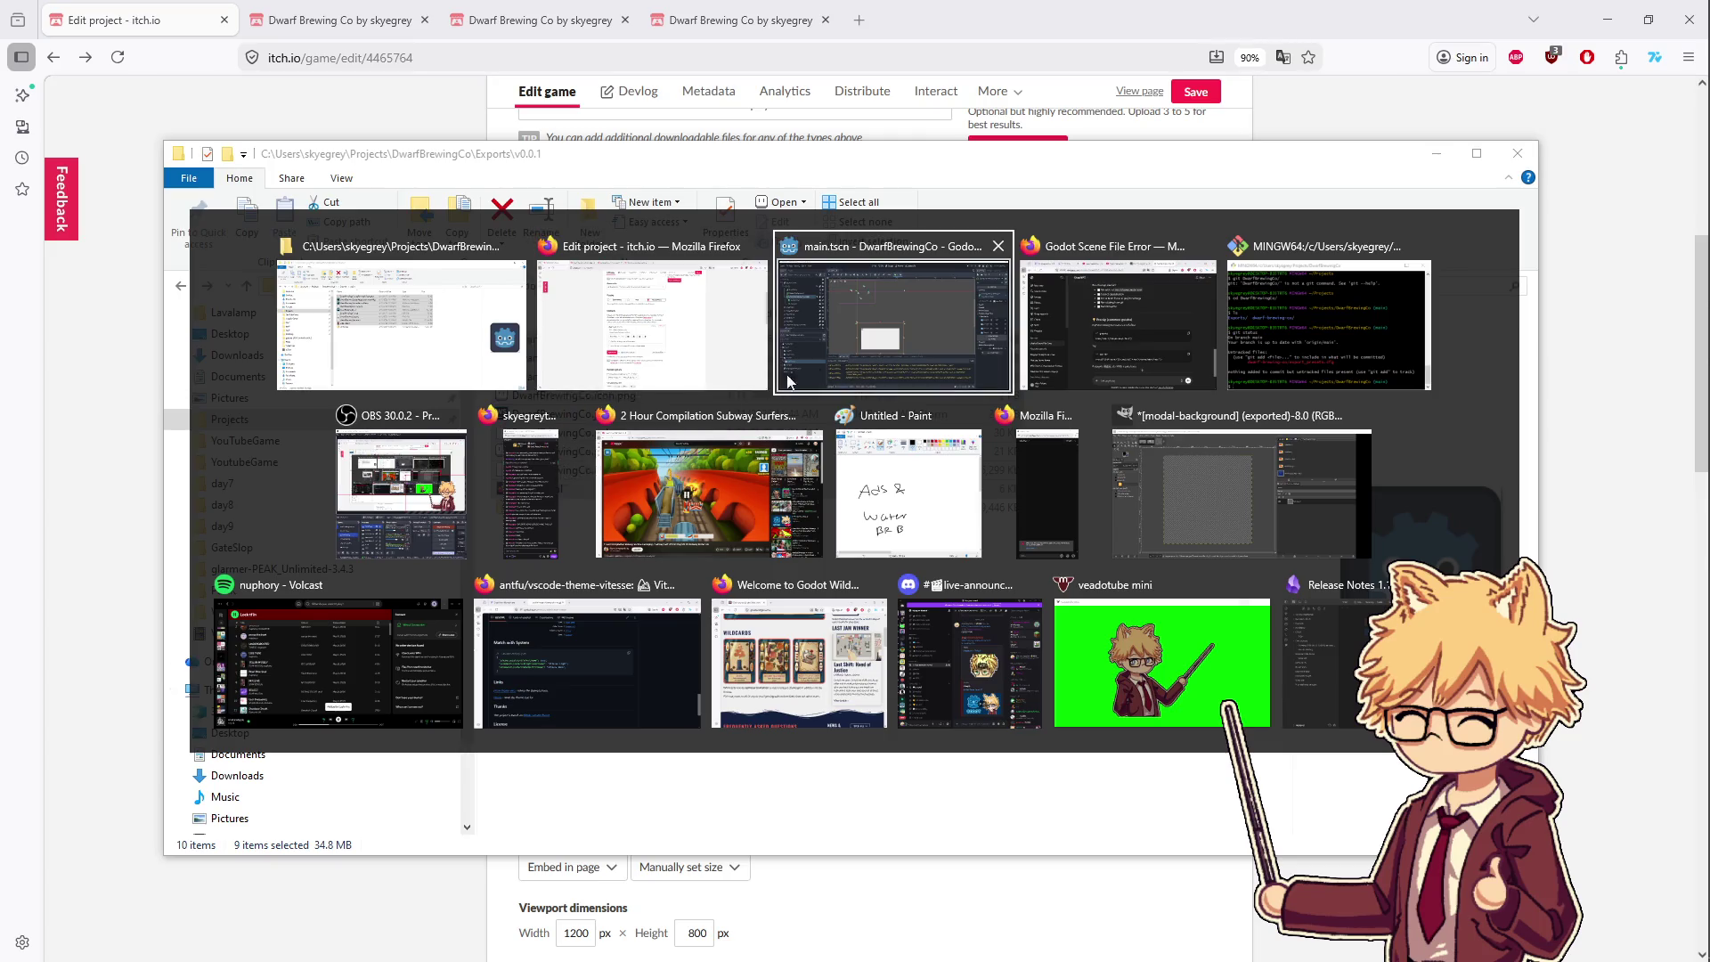
pyautogui.click(787, 381)
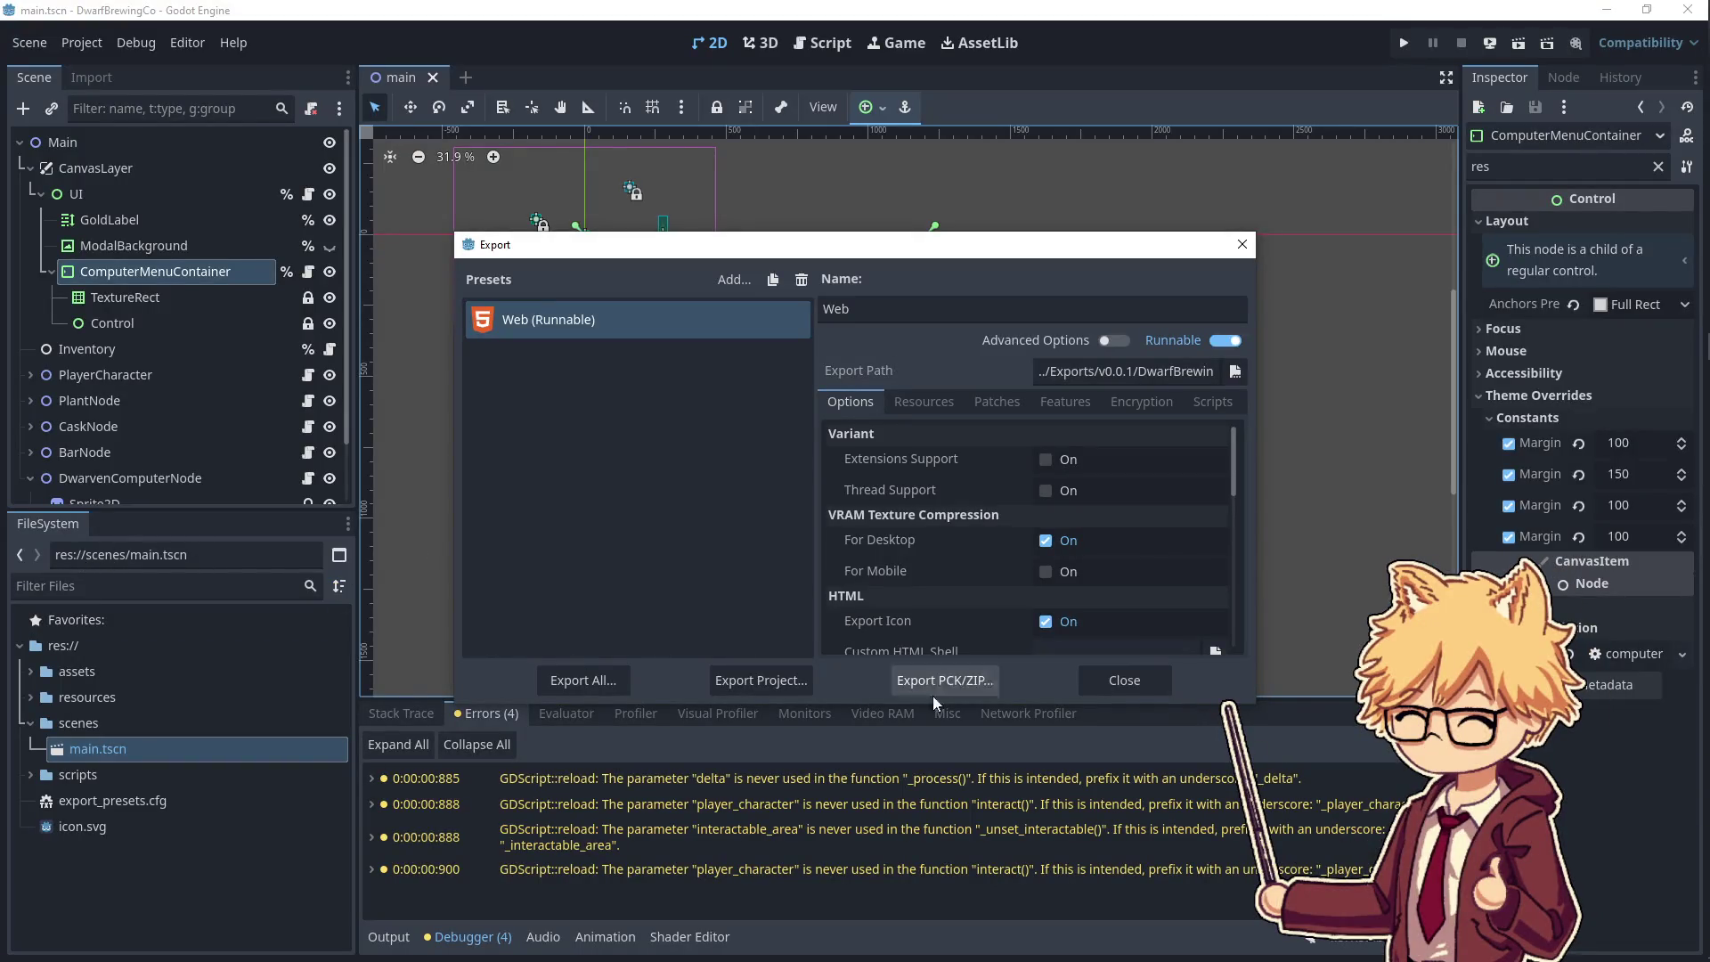
pyautogui.click(1108, 687)
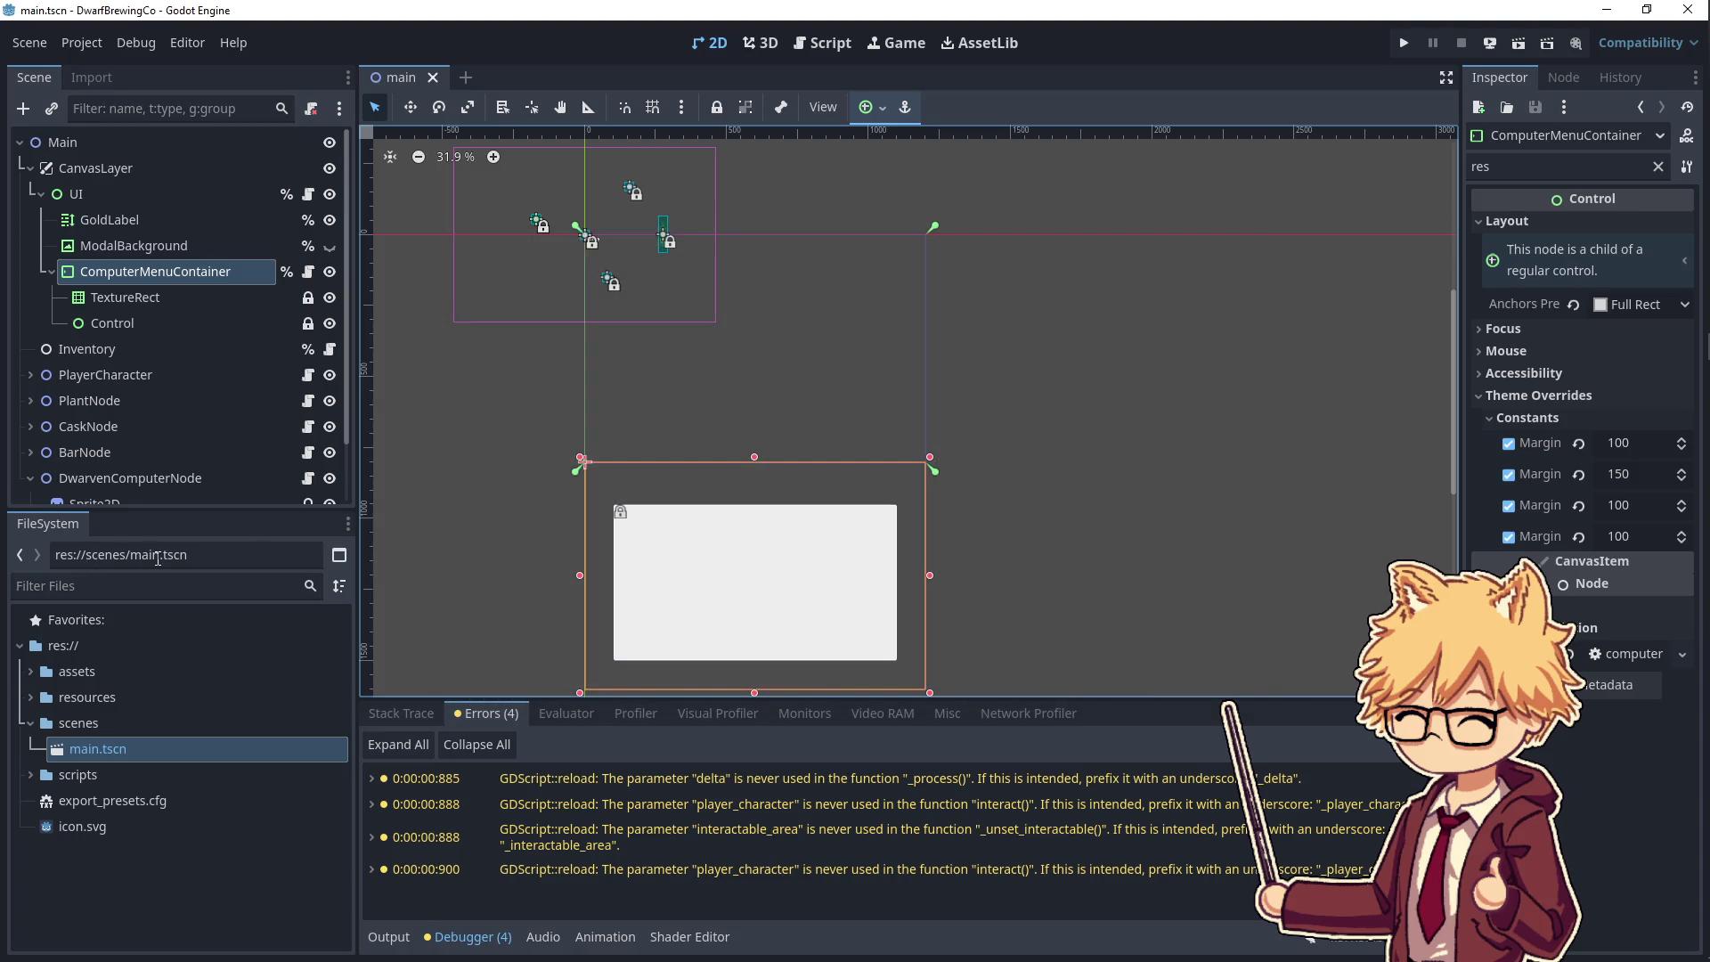
# - Upload v0.0.1.zip to itch.io, mark it browser-playable, and view the game page
pyautogui.hotkey('alt', 'Tab')
pyautogui.click(810, 358)
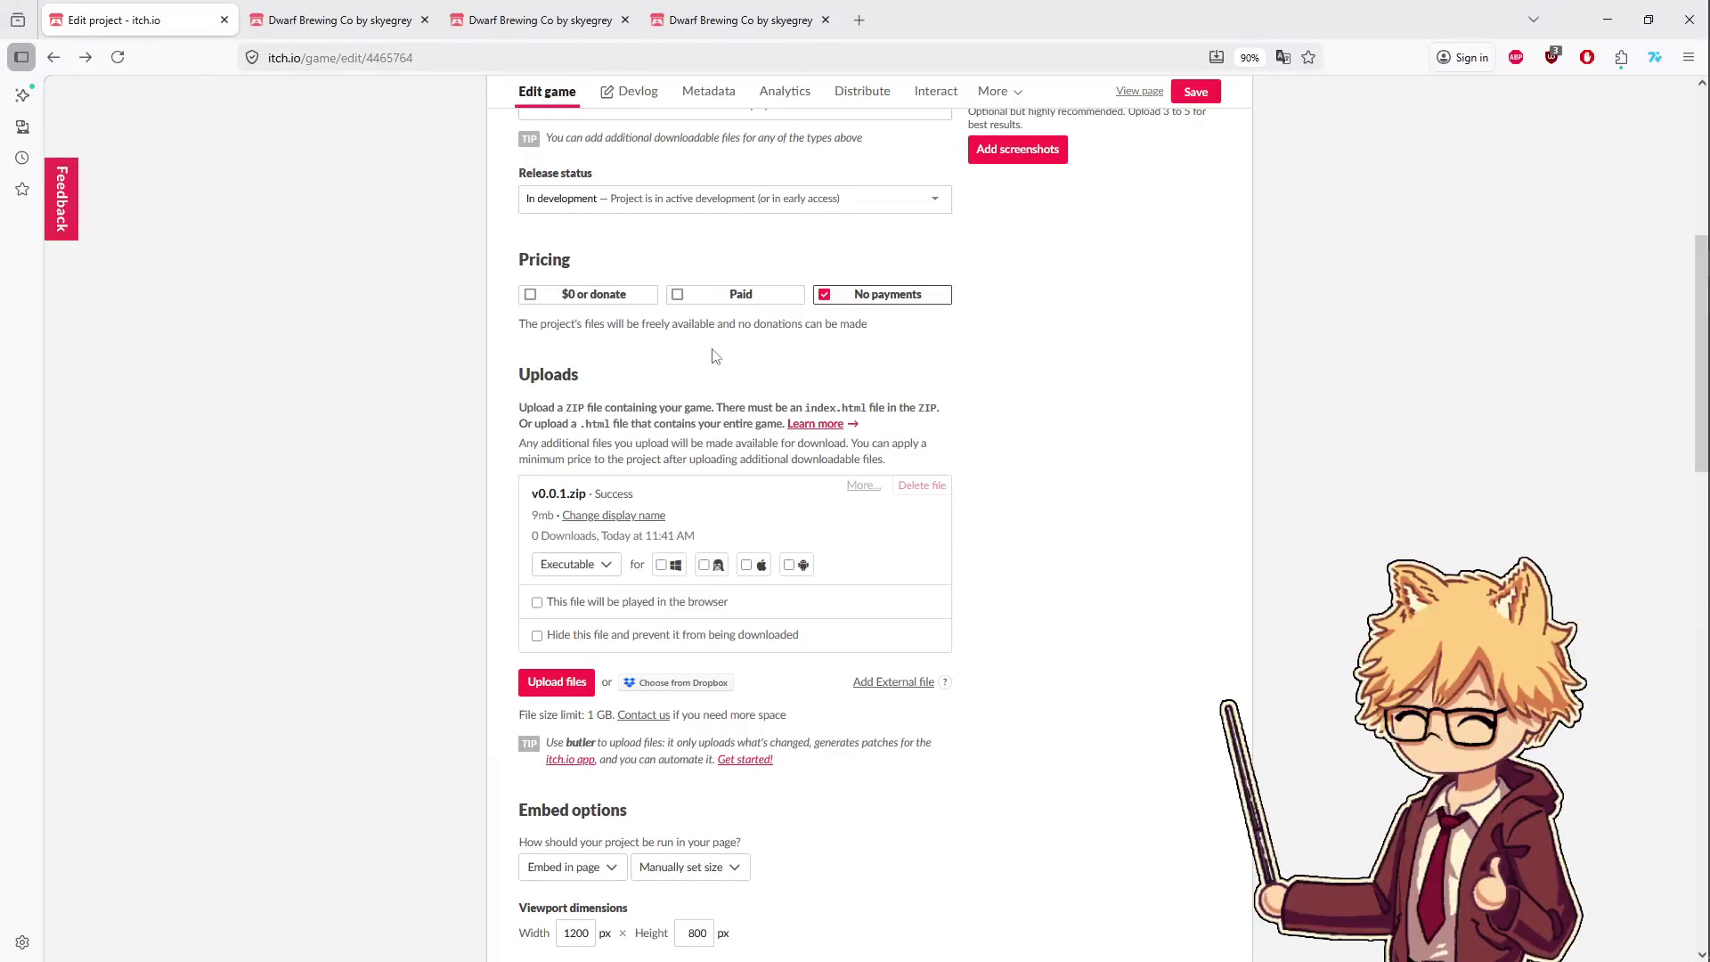
pyautogui.click(556, 682)
pyautogui.doubleClick(214, 292)
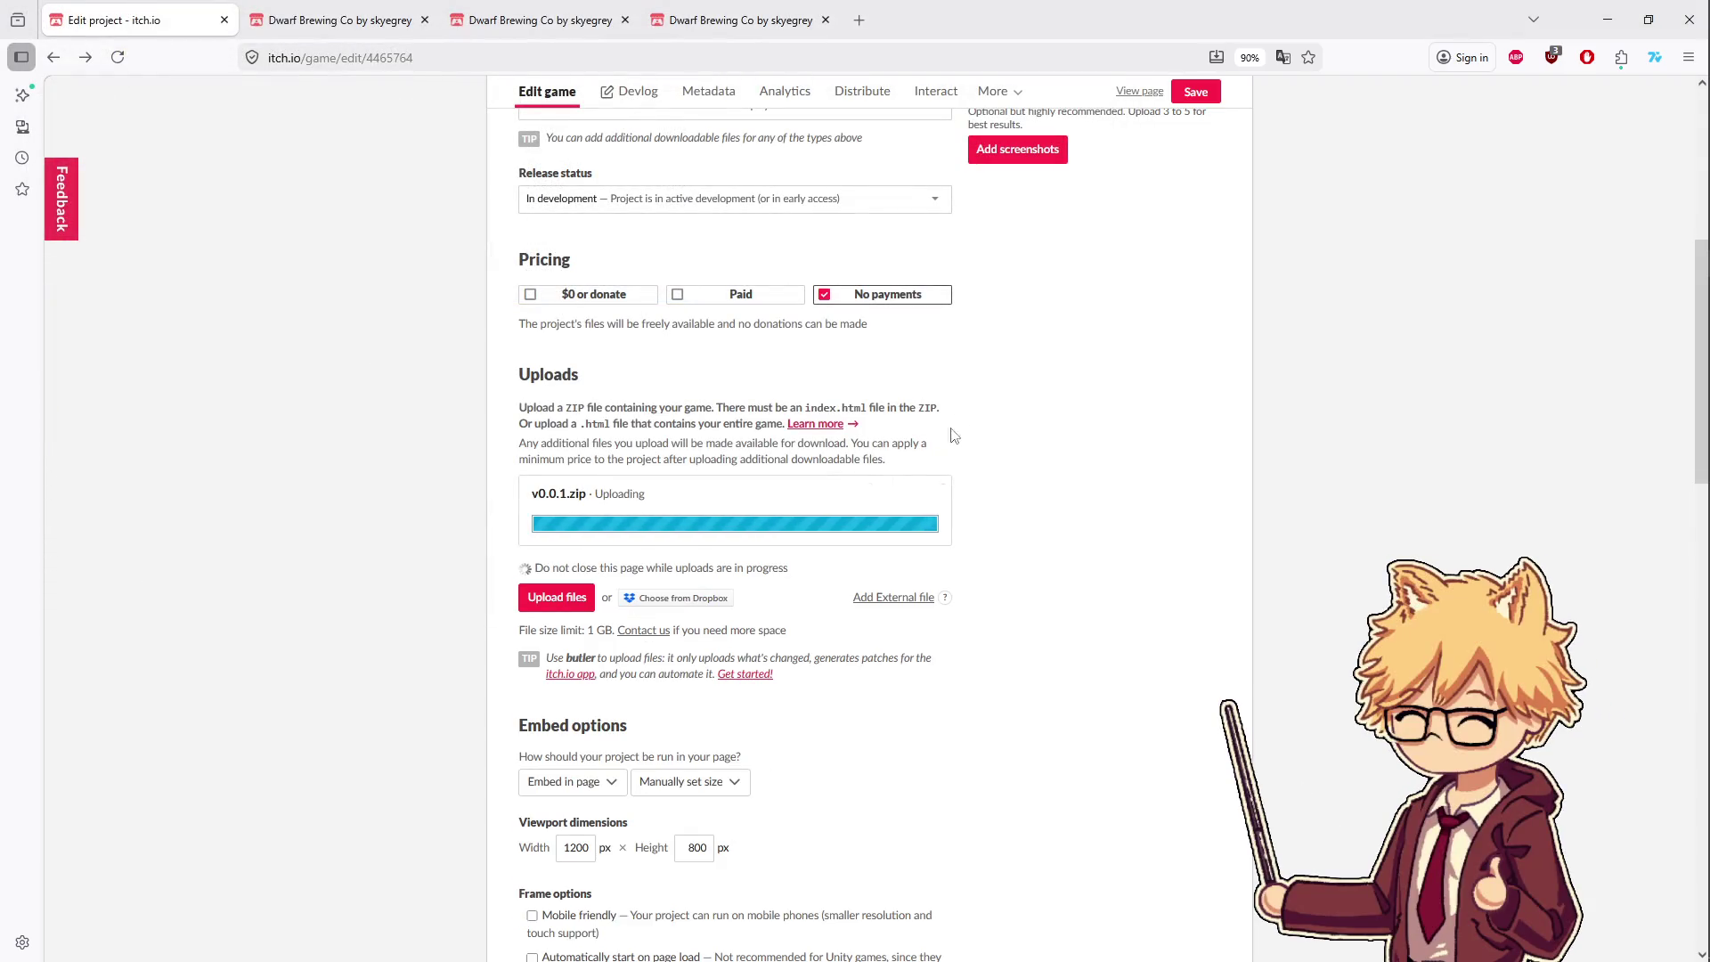
pyautogui.click(537, 602)
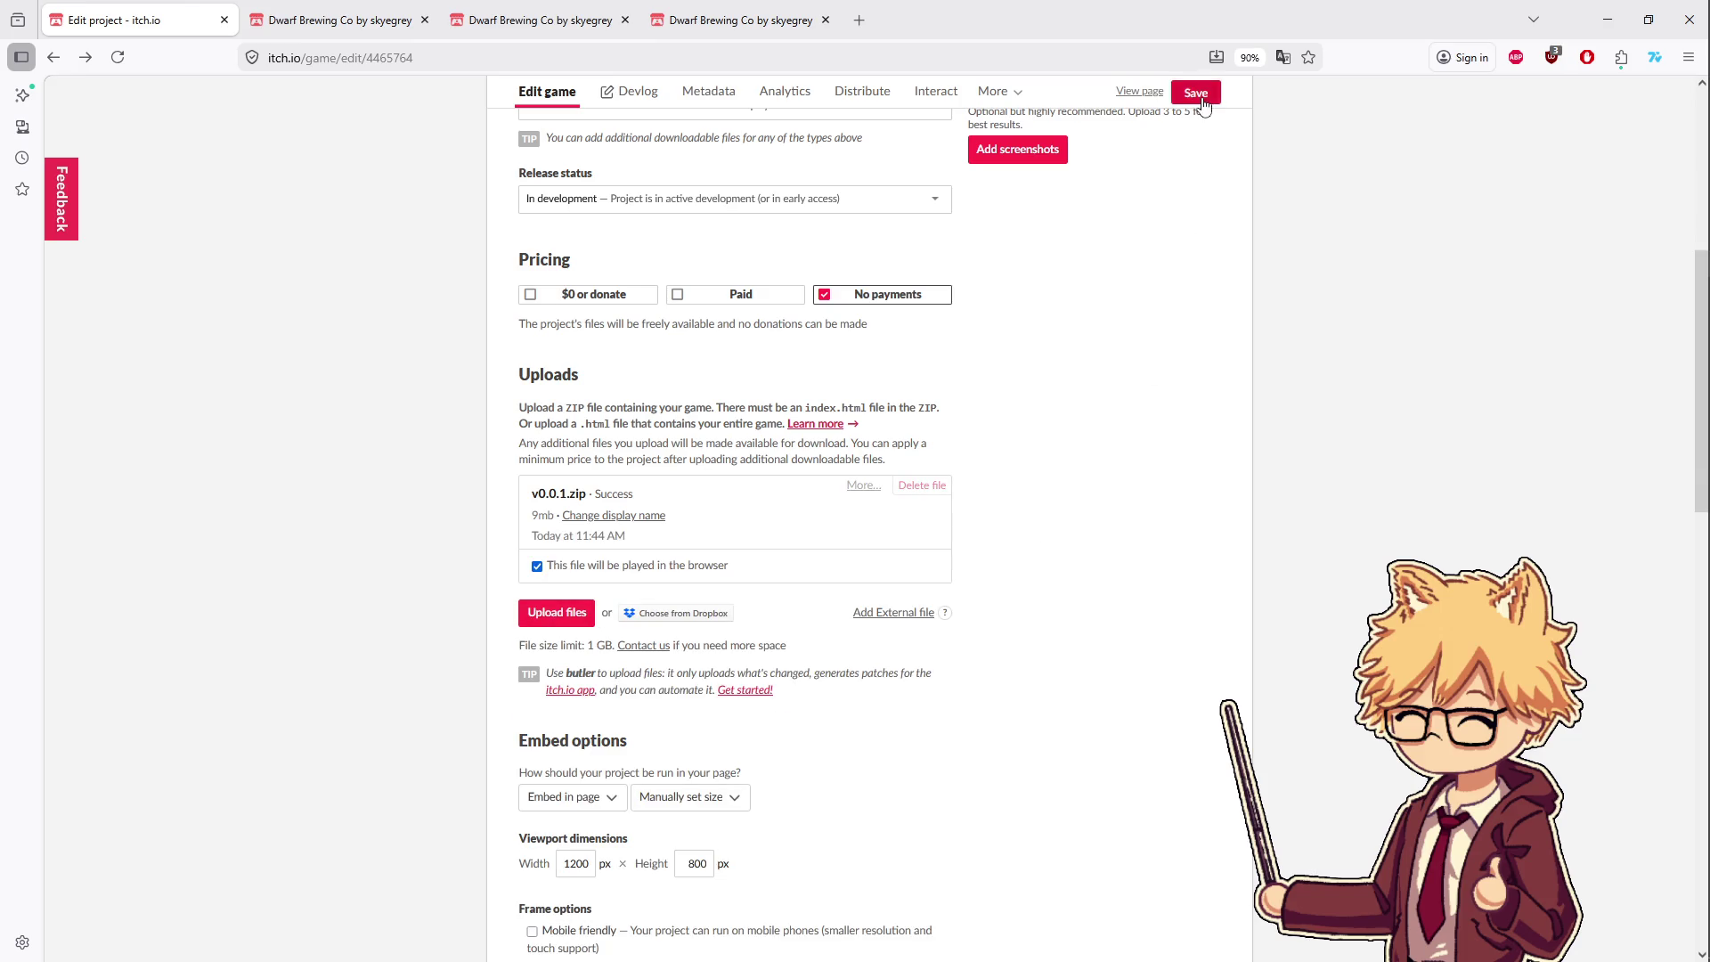
pyautogui.click(1149, 93)
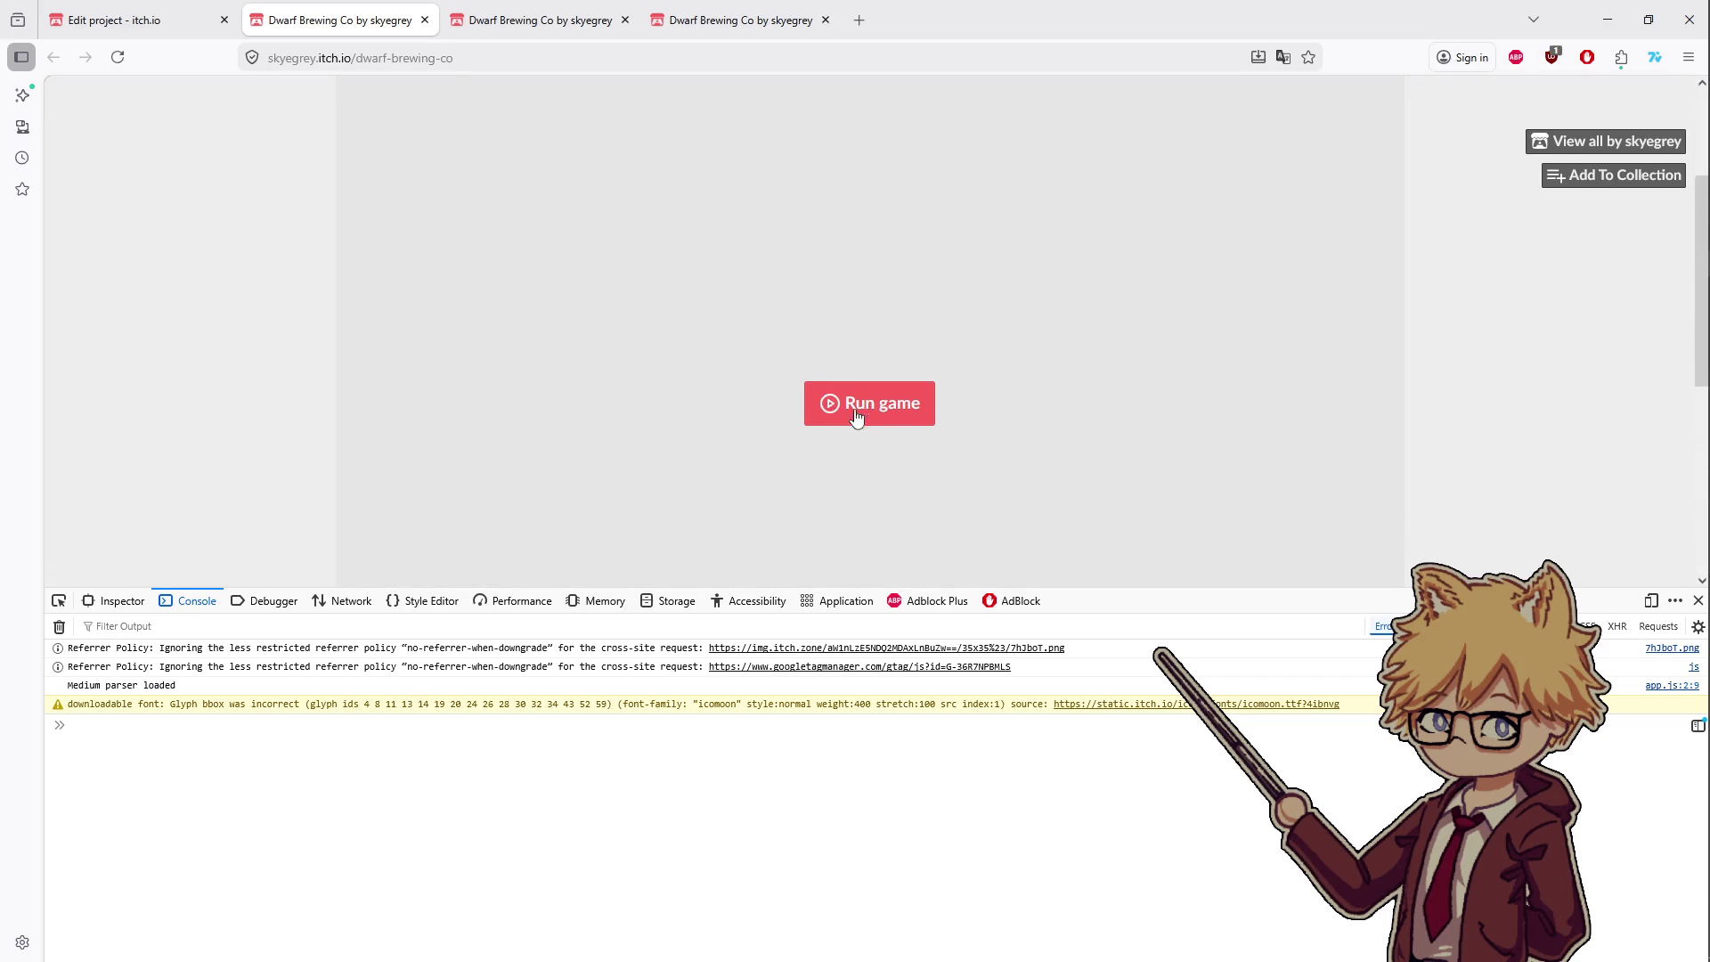
# - Run Dwarf Brewing Co on itch.io and walk the player around using W, A, S, D
pyautogui.click(862, 404)
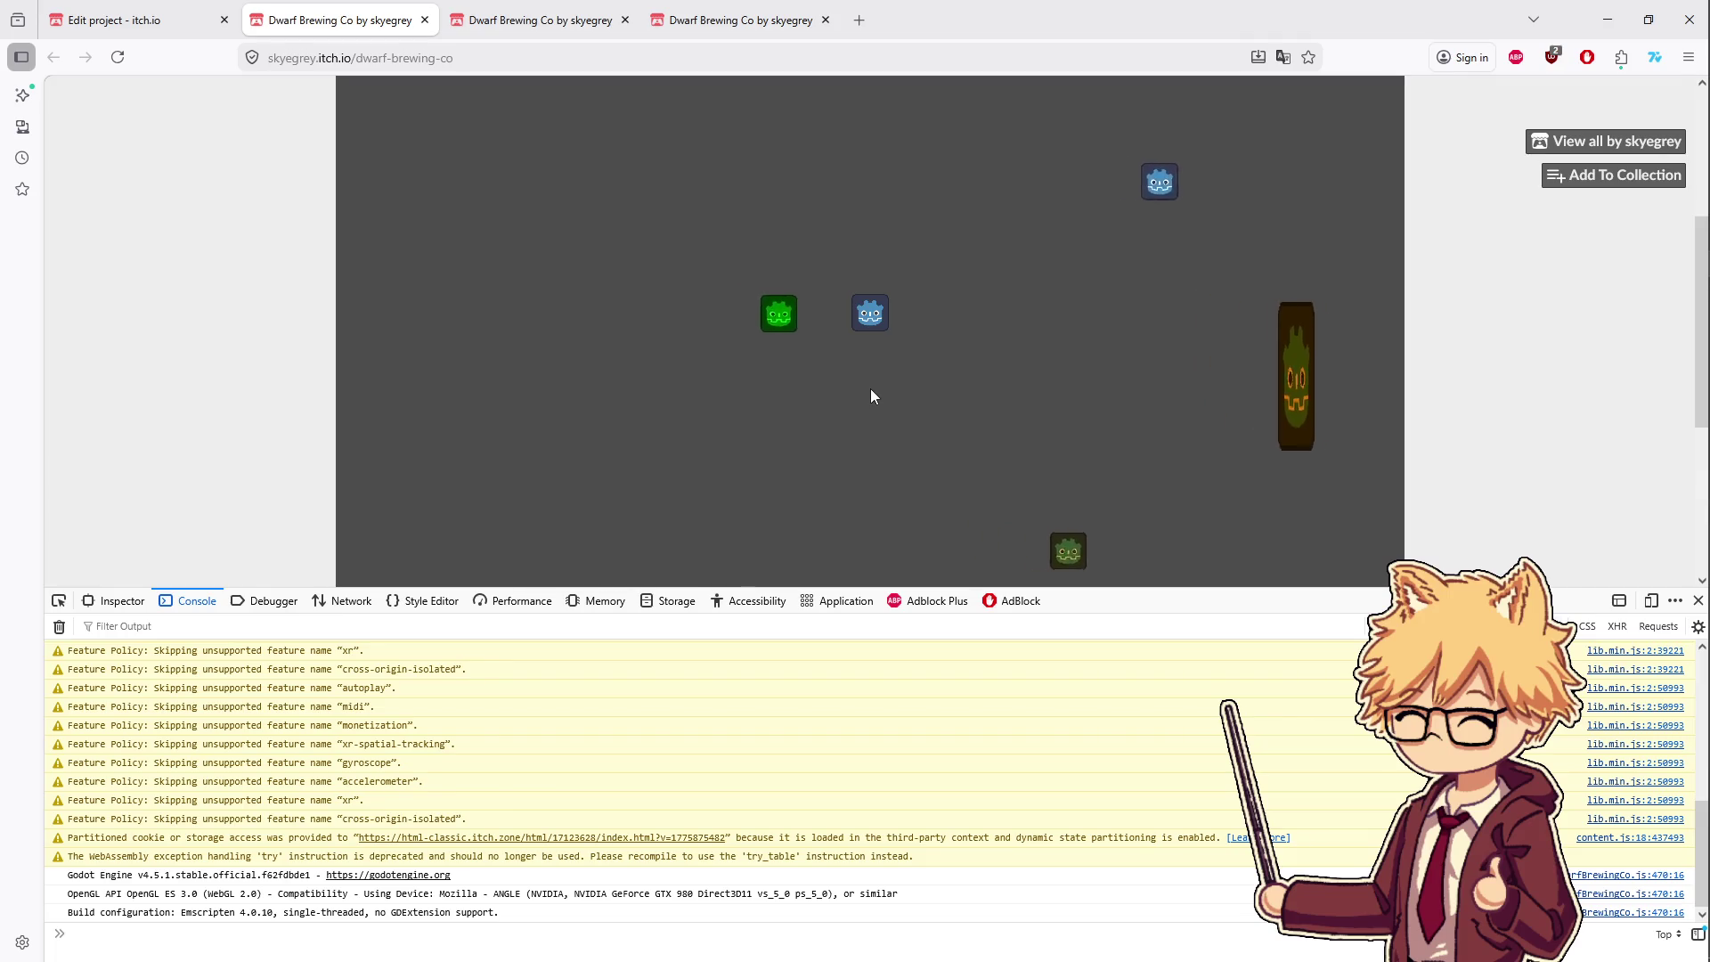
pyautogui.press('d')
pyautogui.press('s')
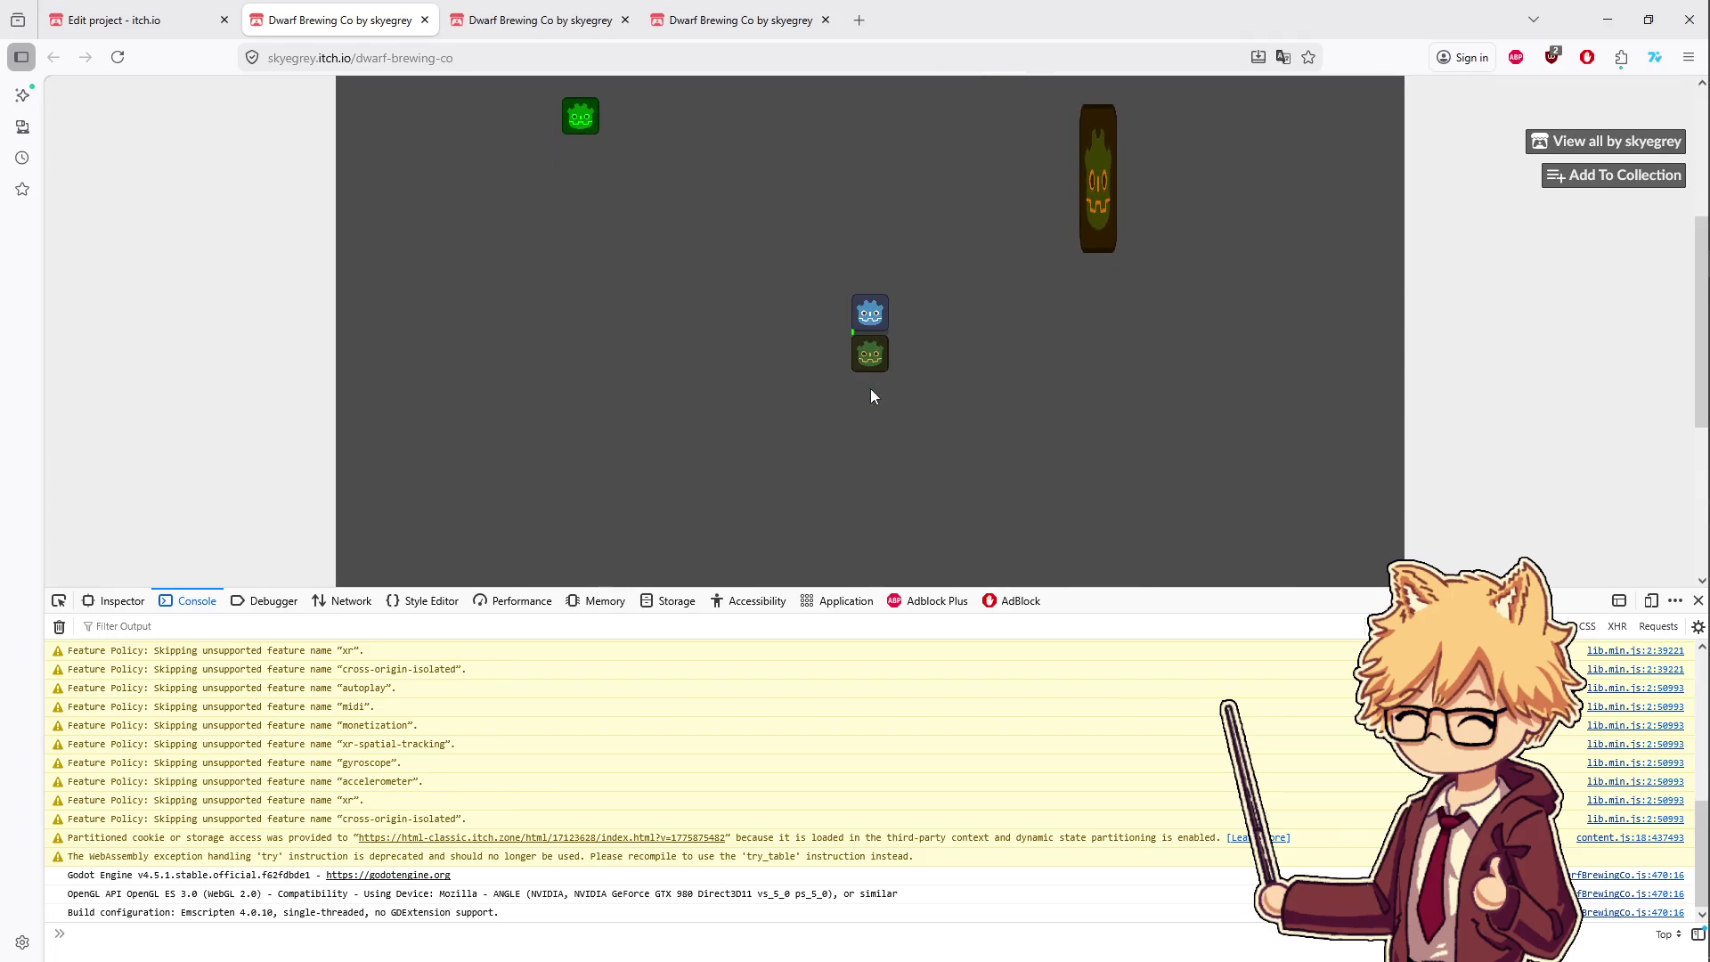
pyautogui.press('w')
pyautogui.press('d')
pyautogui.press('w')
pyautogui.press('d')
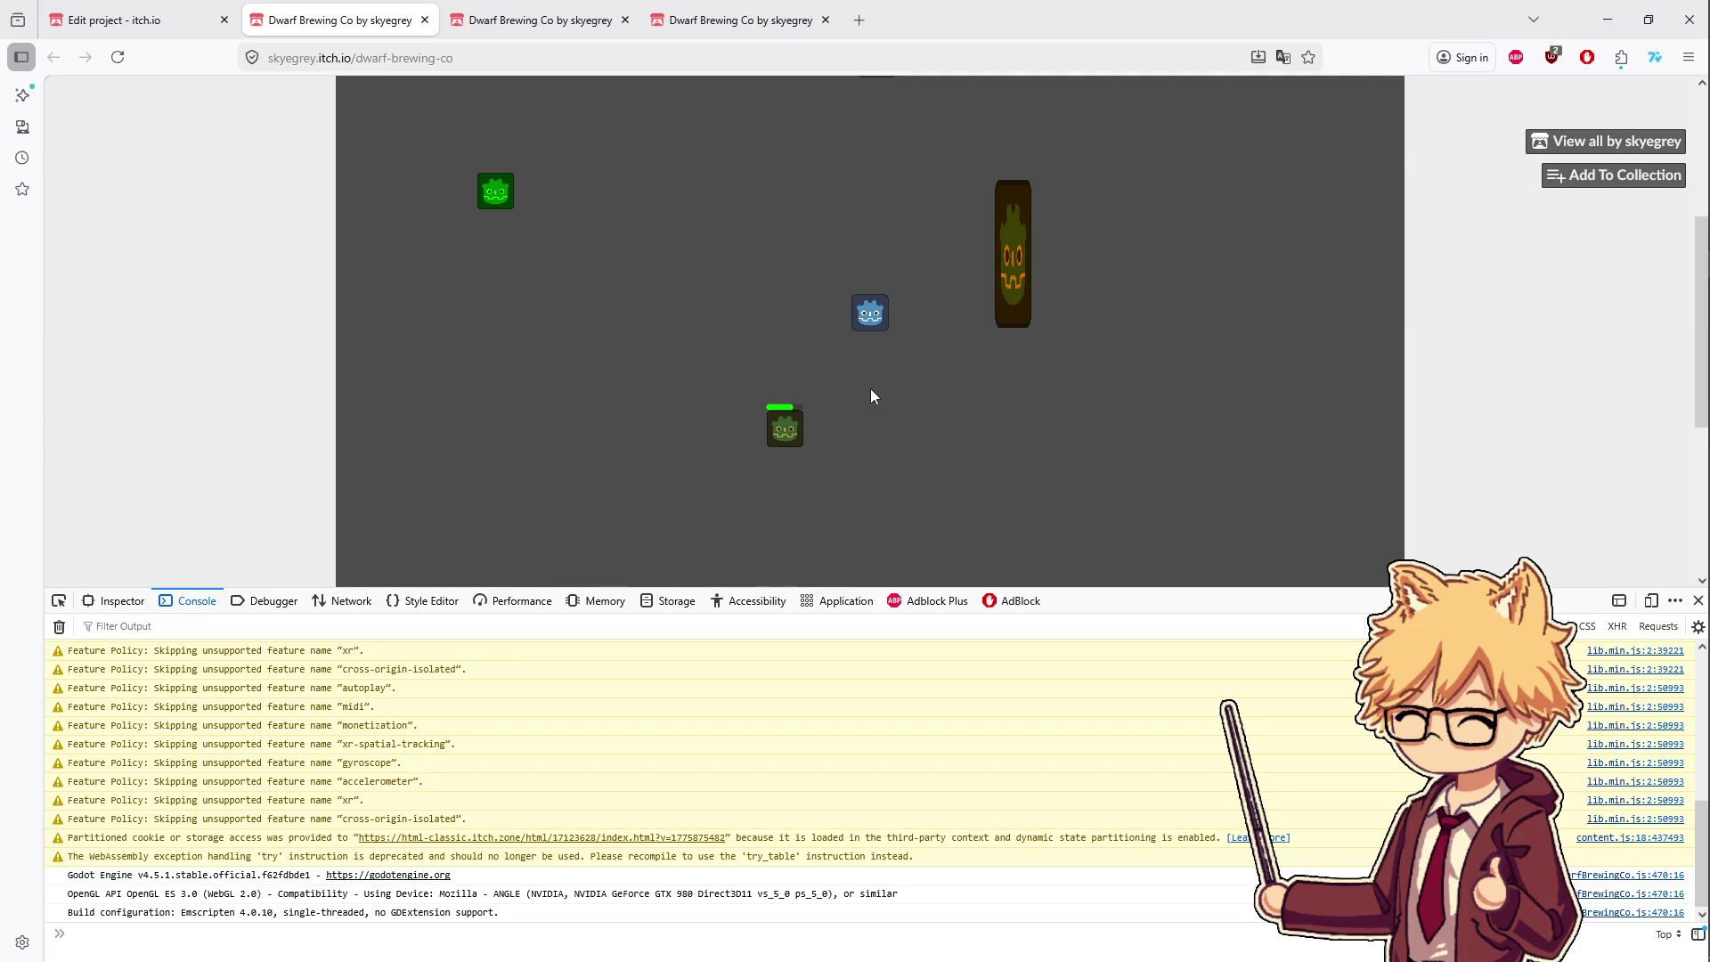
pyautogui.press('a')
pyautogui.press('s')
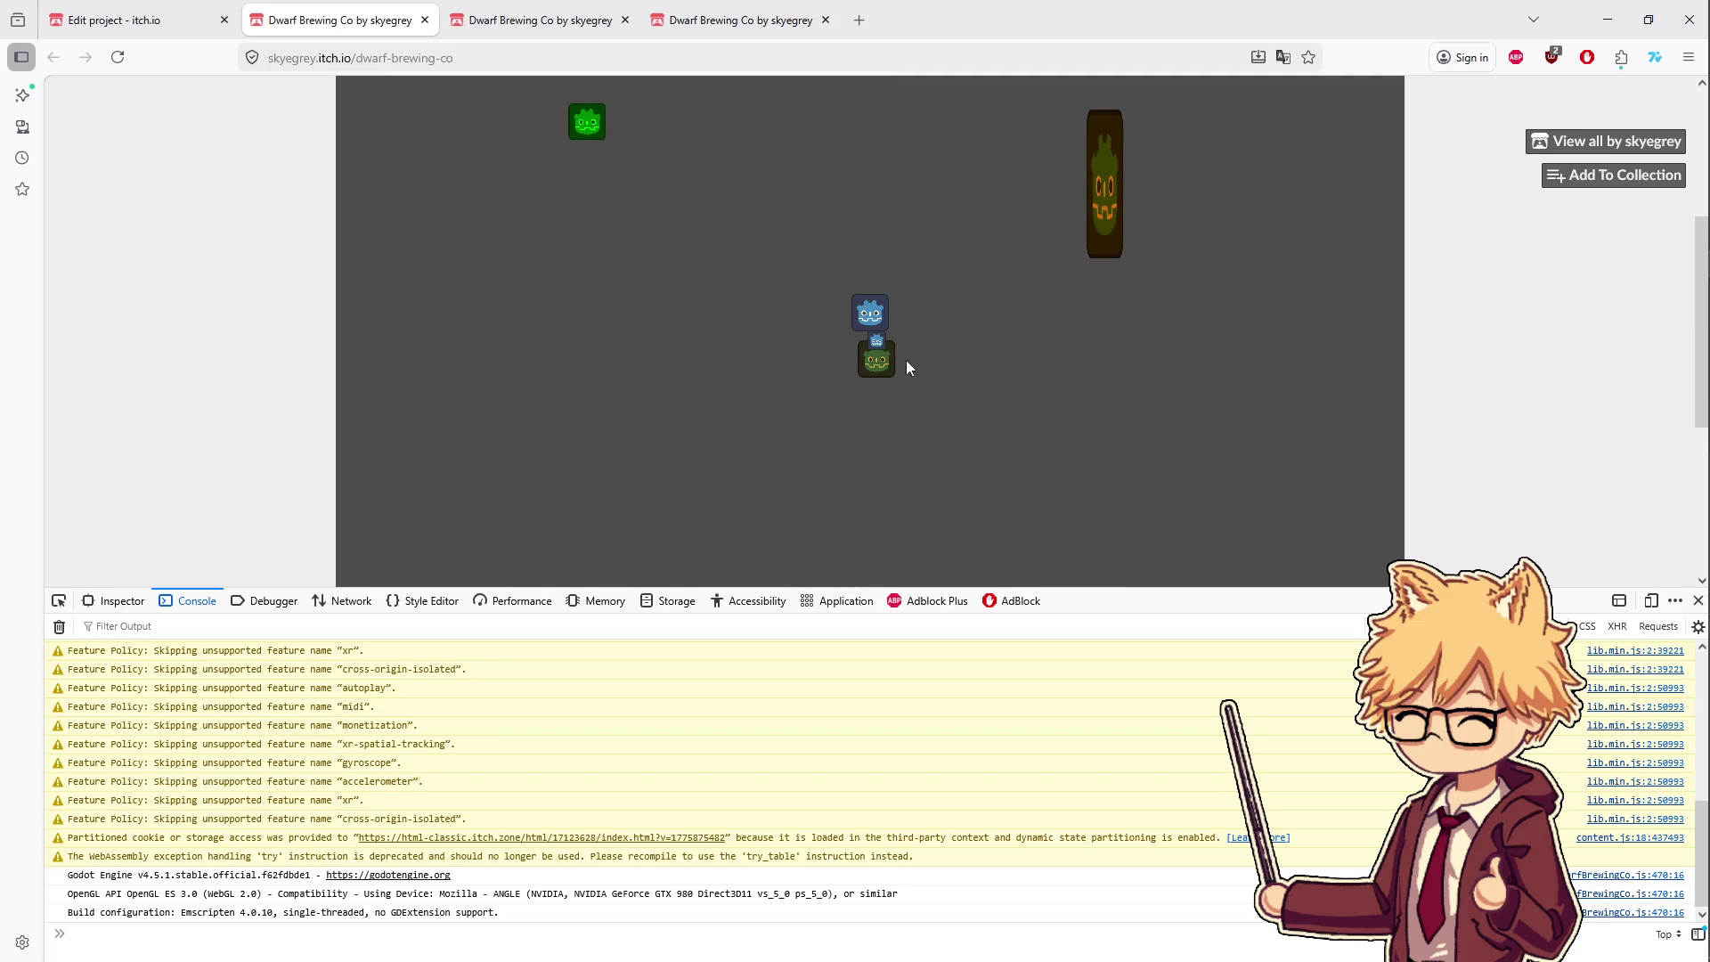
pyautogui.moveTo(1015, 588); pyautogui.dragTo(1011, 801)
# - Walk the player to the dwarf and around the room, raising Money to 5
pyautogui.scroll(2, 1479, 518)
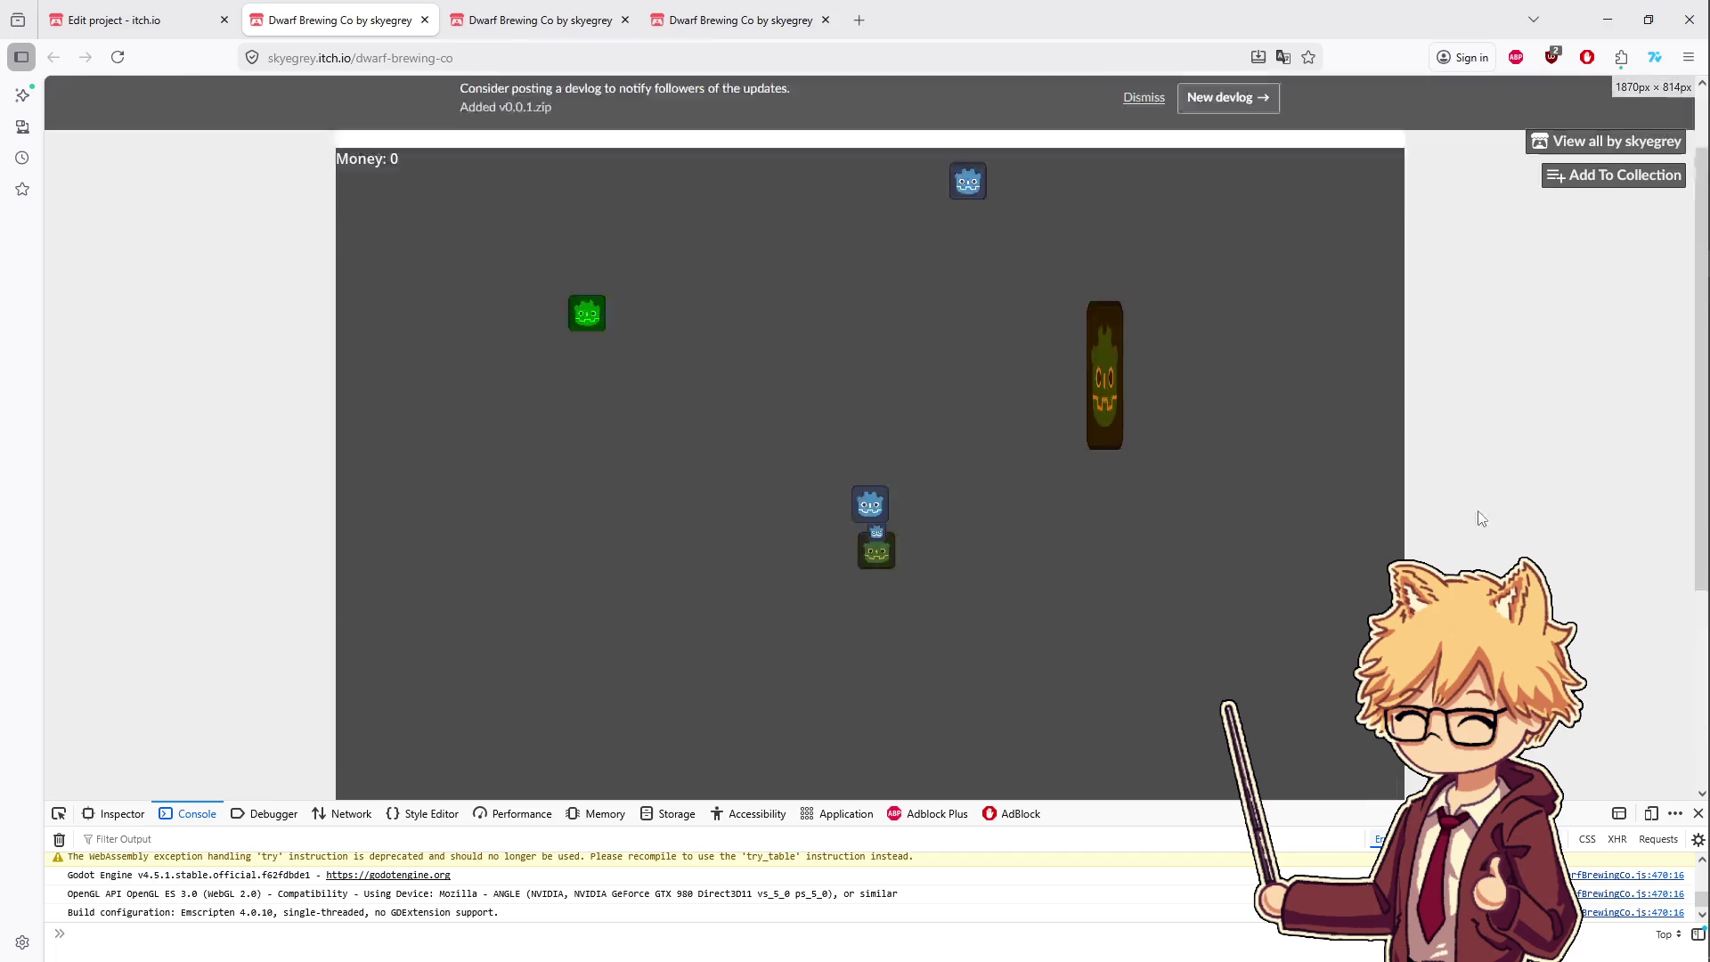
pyautogui.scroll(1, 1610, 515)
pyautogui.scroll(-3, 1616, 490)
pyautogui.scroll(1, 1620, 472)
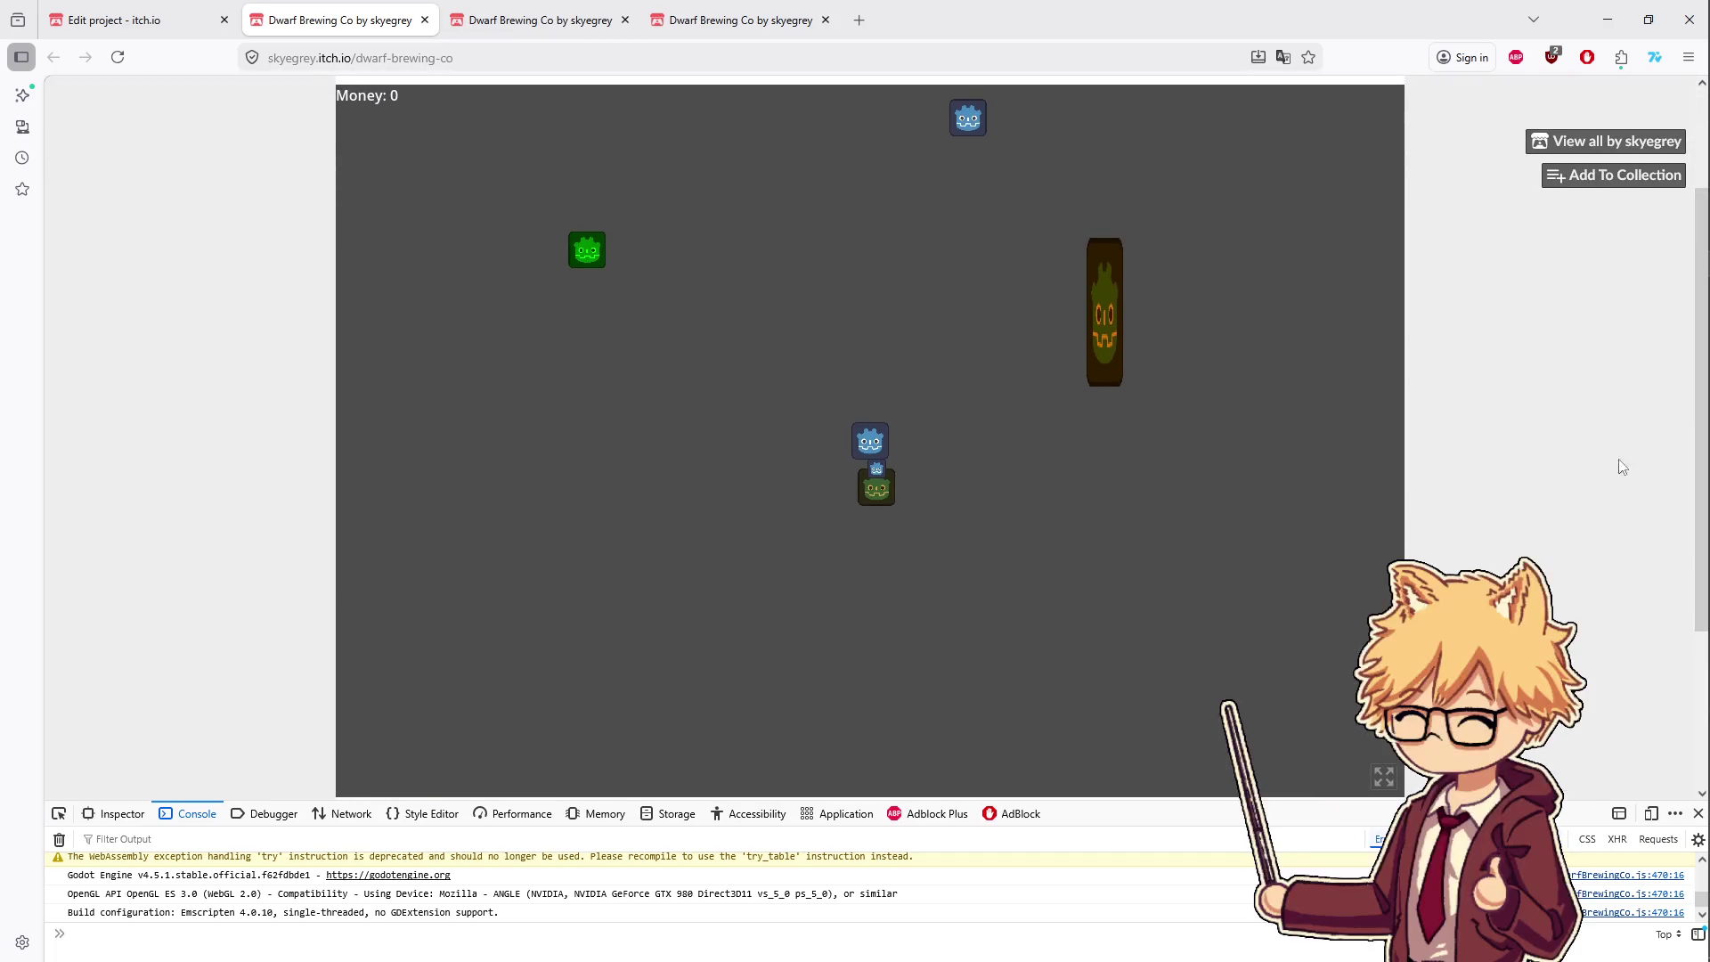
pyautogui.press('s')
pyautogui.press('d')
pyautogui.press('w')
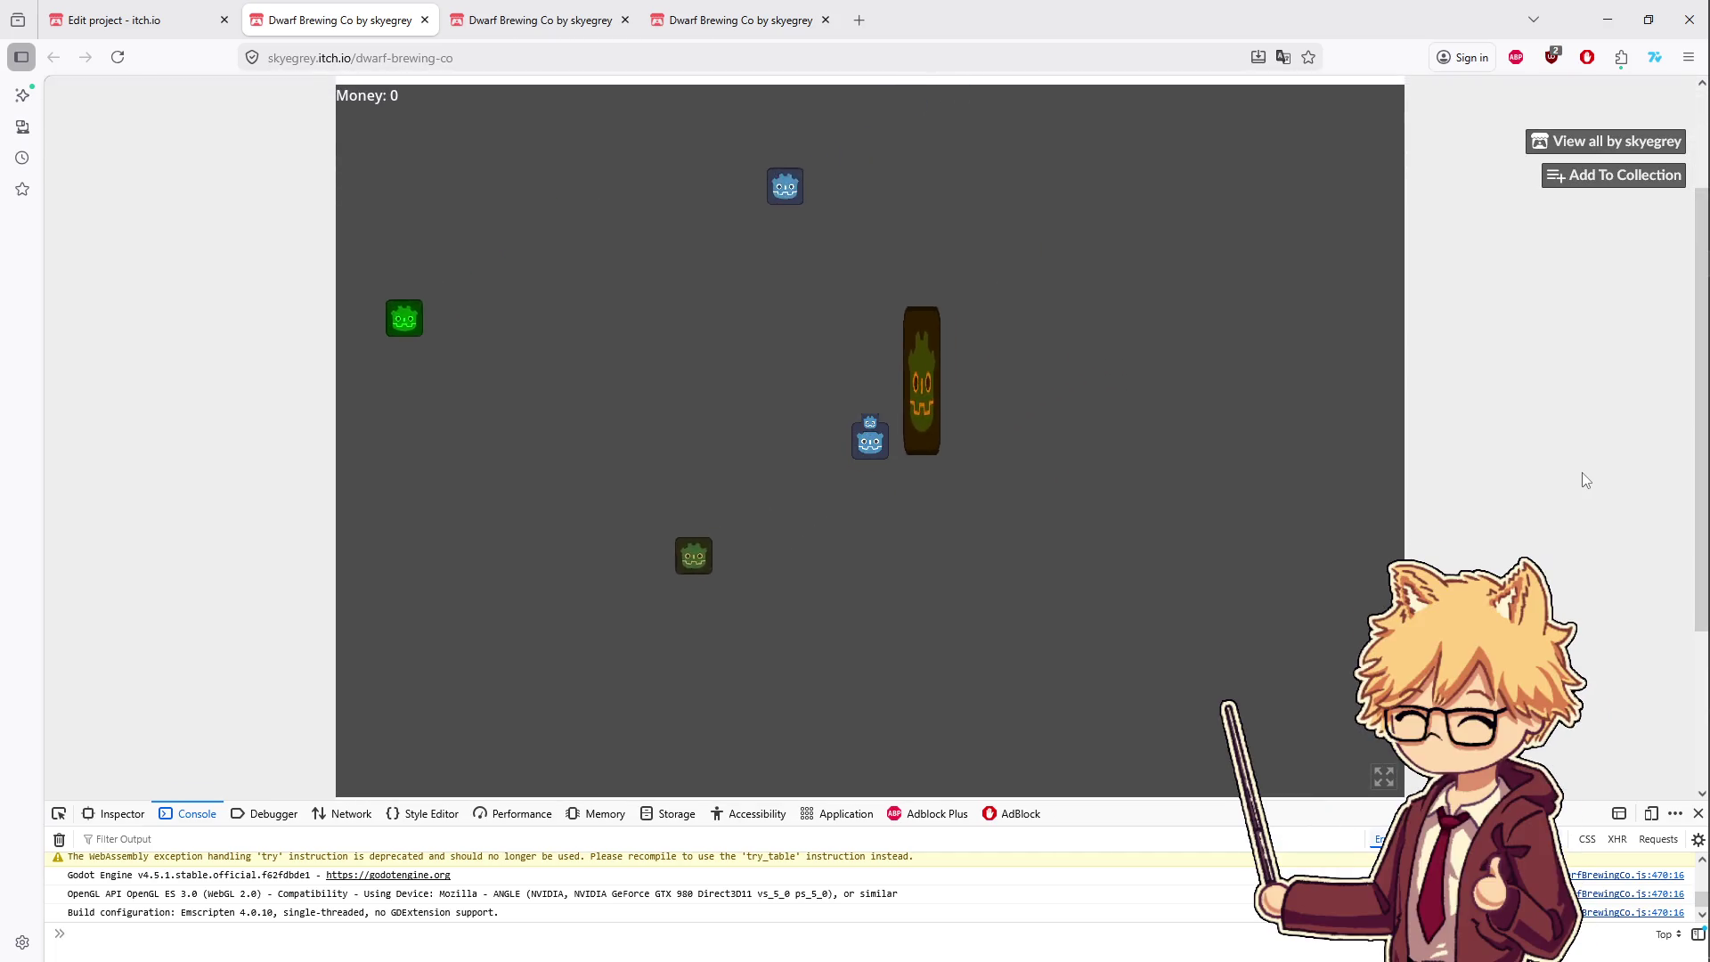
pyautogui.press('a')
pyautogui.press('w')
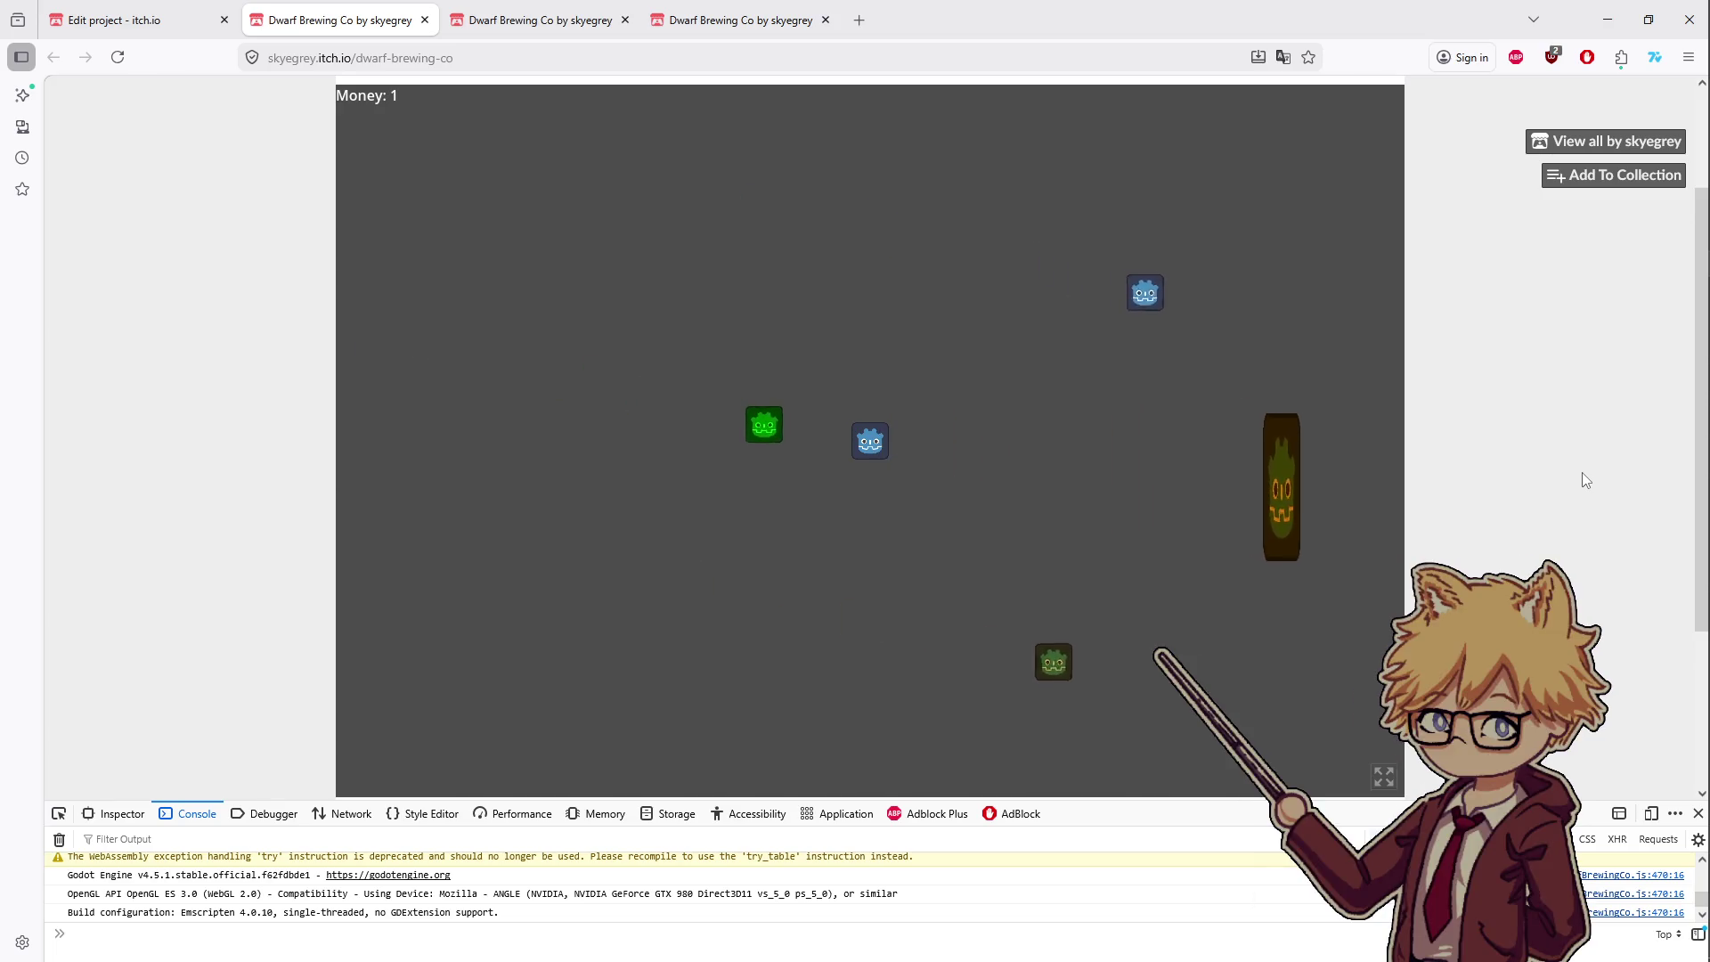
pyautogui.press('d')
pyautogui.press('s')
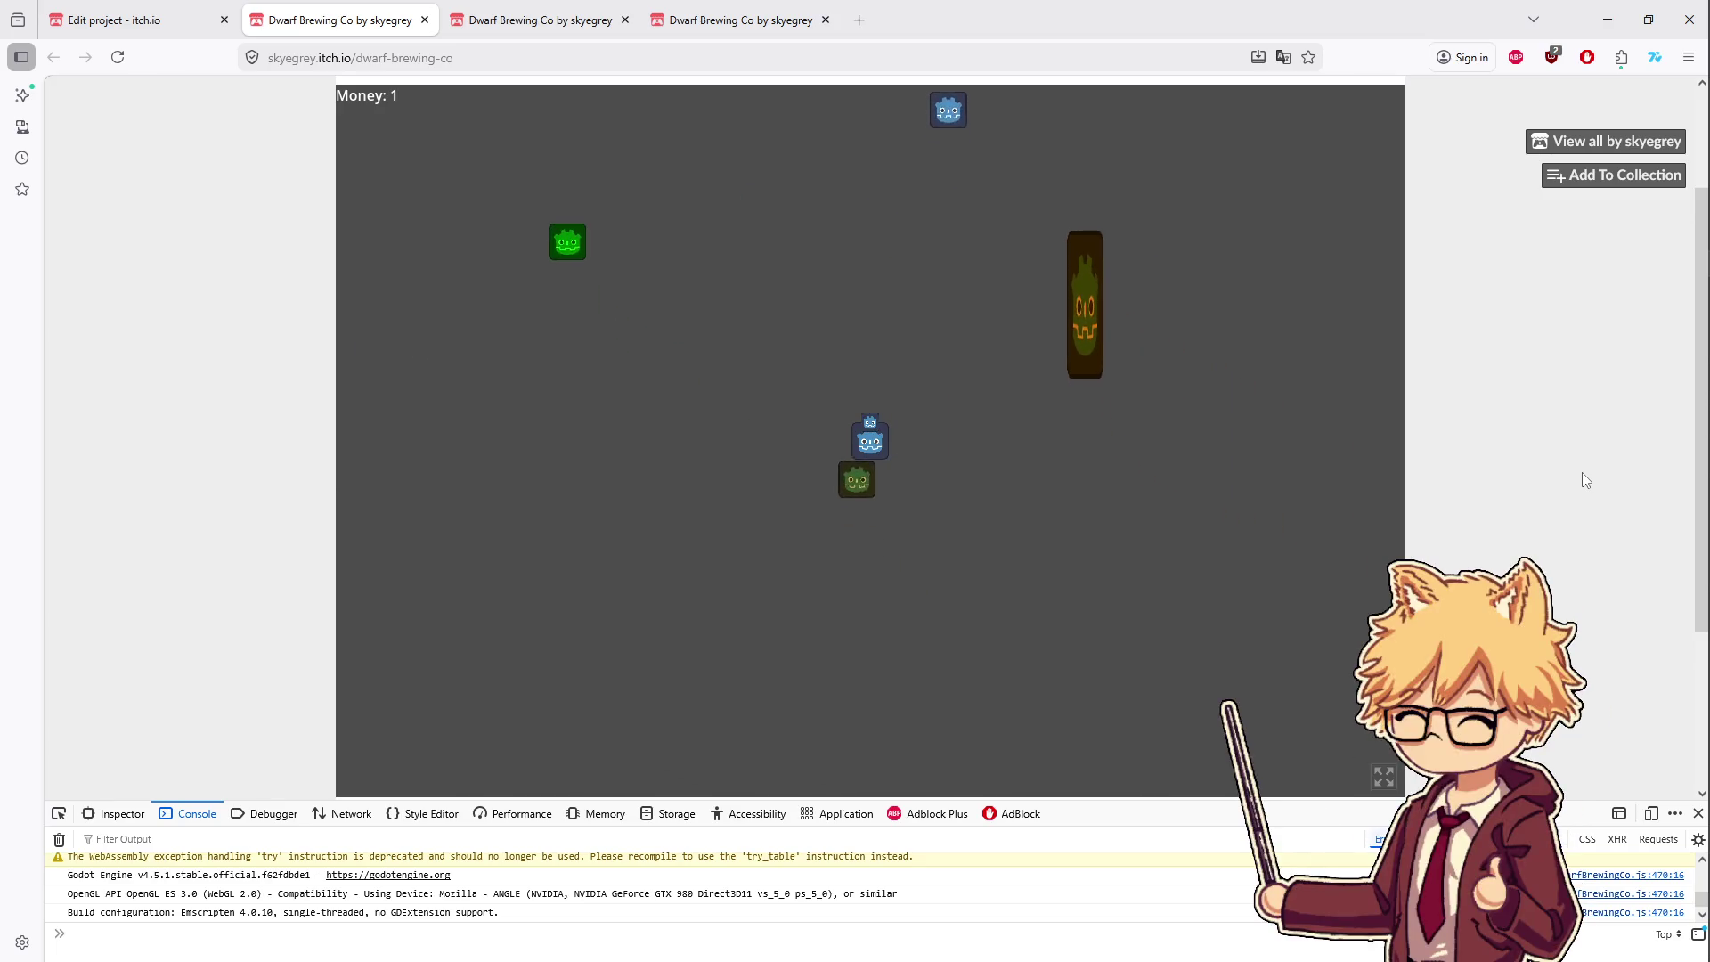
pyautogui.press('w')
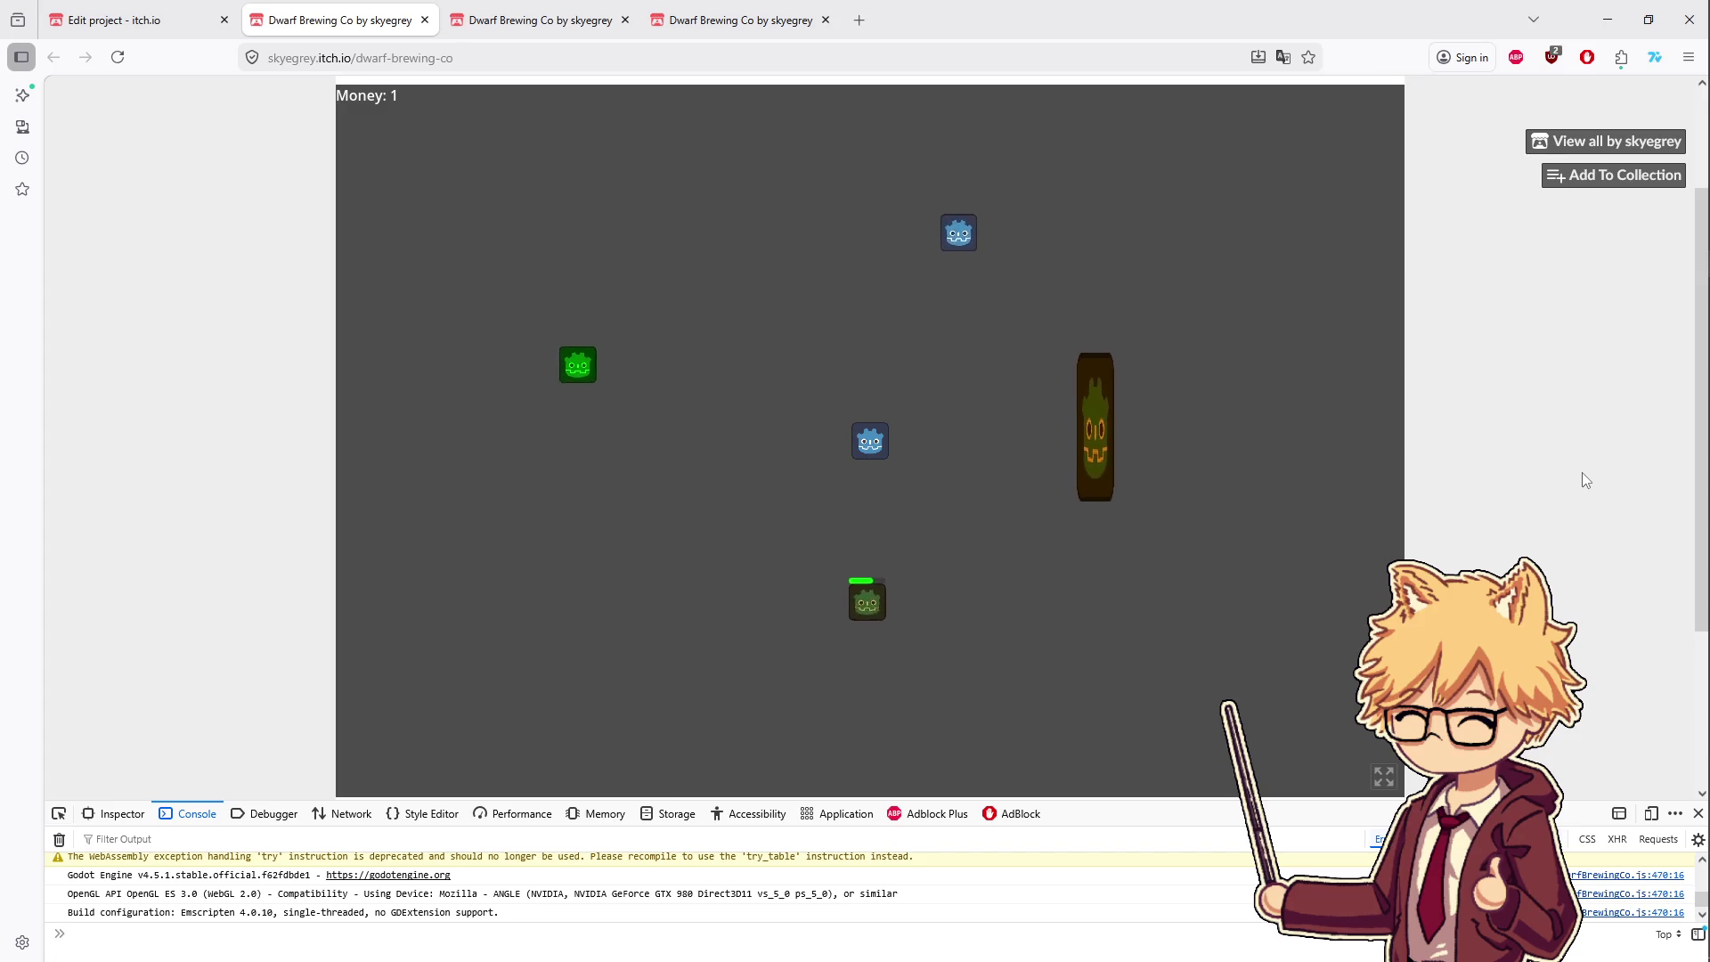
pyautogui.press('d')
pyautogui.press('w')
pyautogui.press('d')
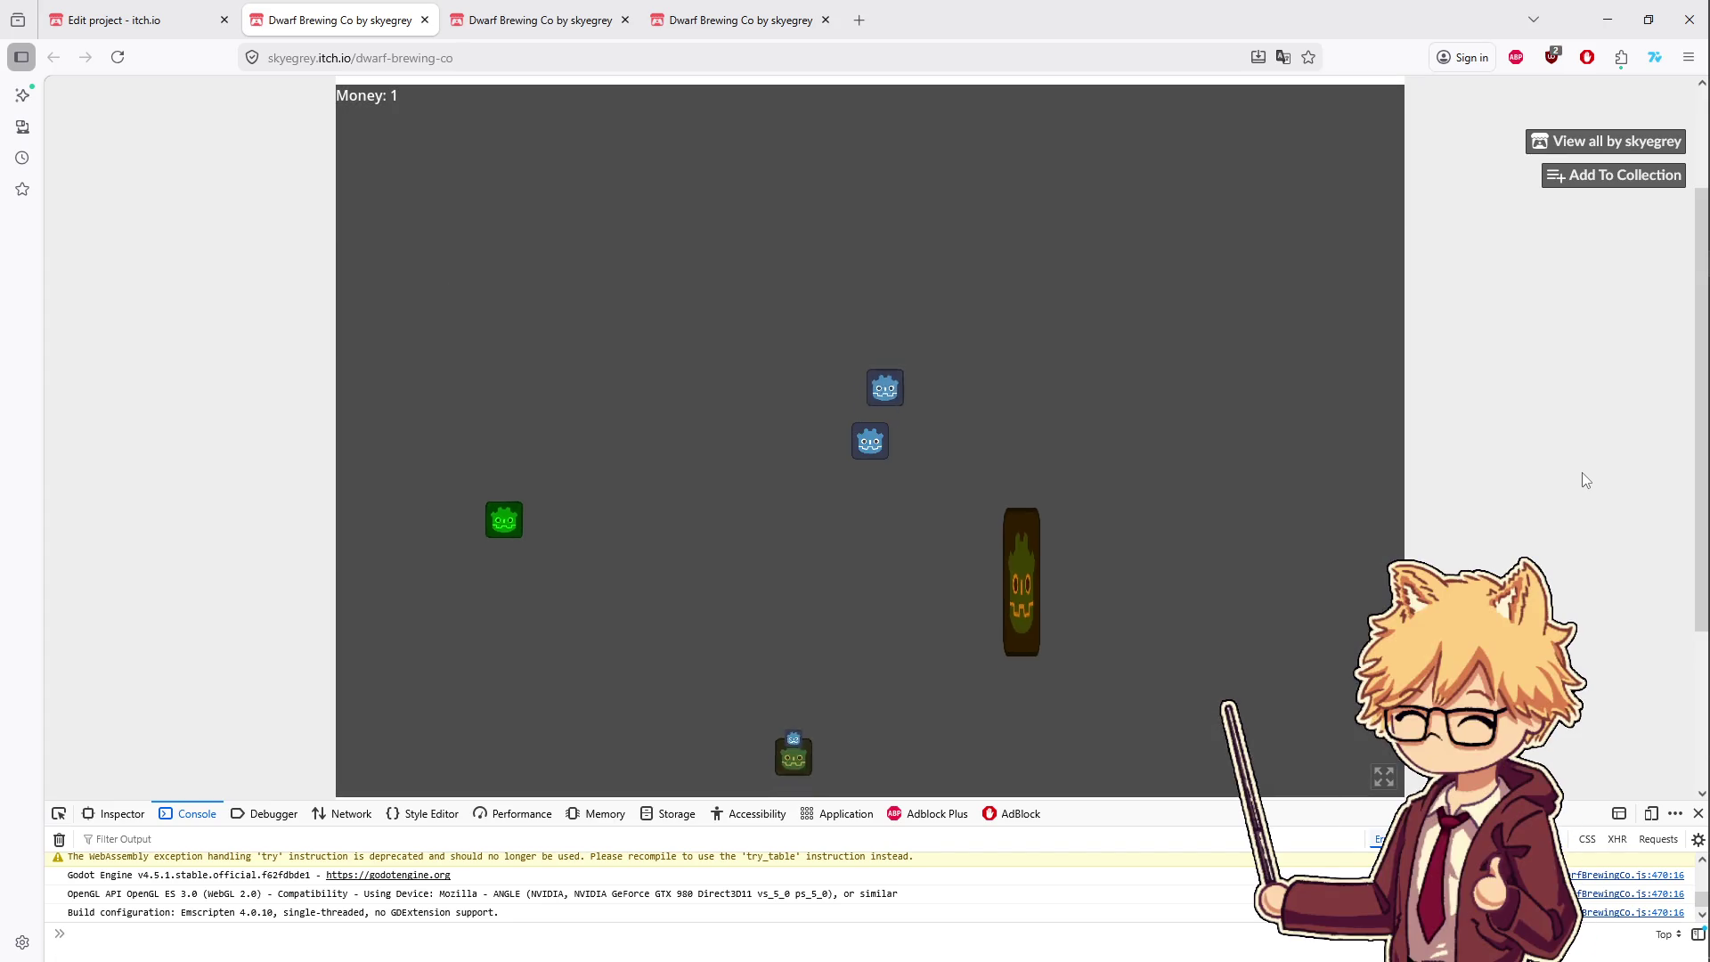
pyautogui.press('s')
pyautogui.press('a')
pyautogui.press('s')
pyautogui.press('w')
pyautogui.press('d')
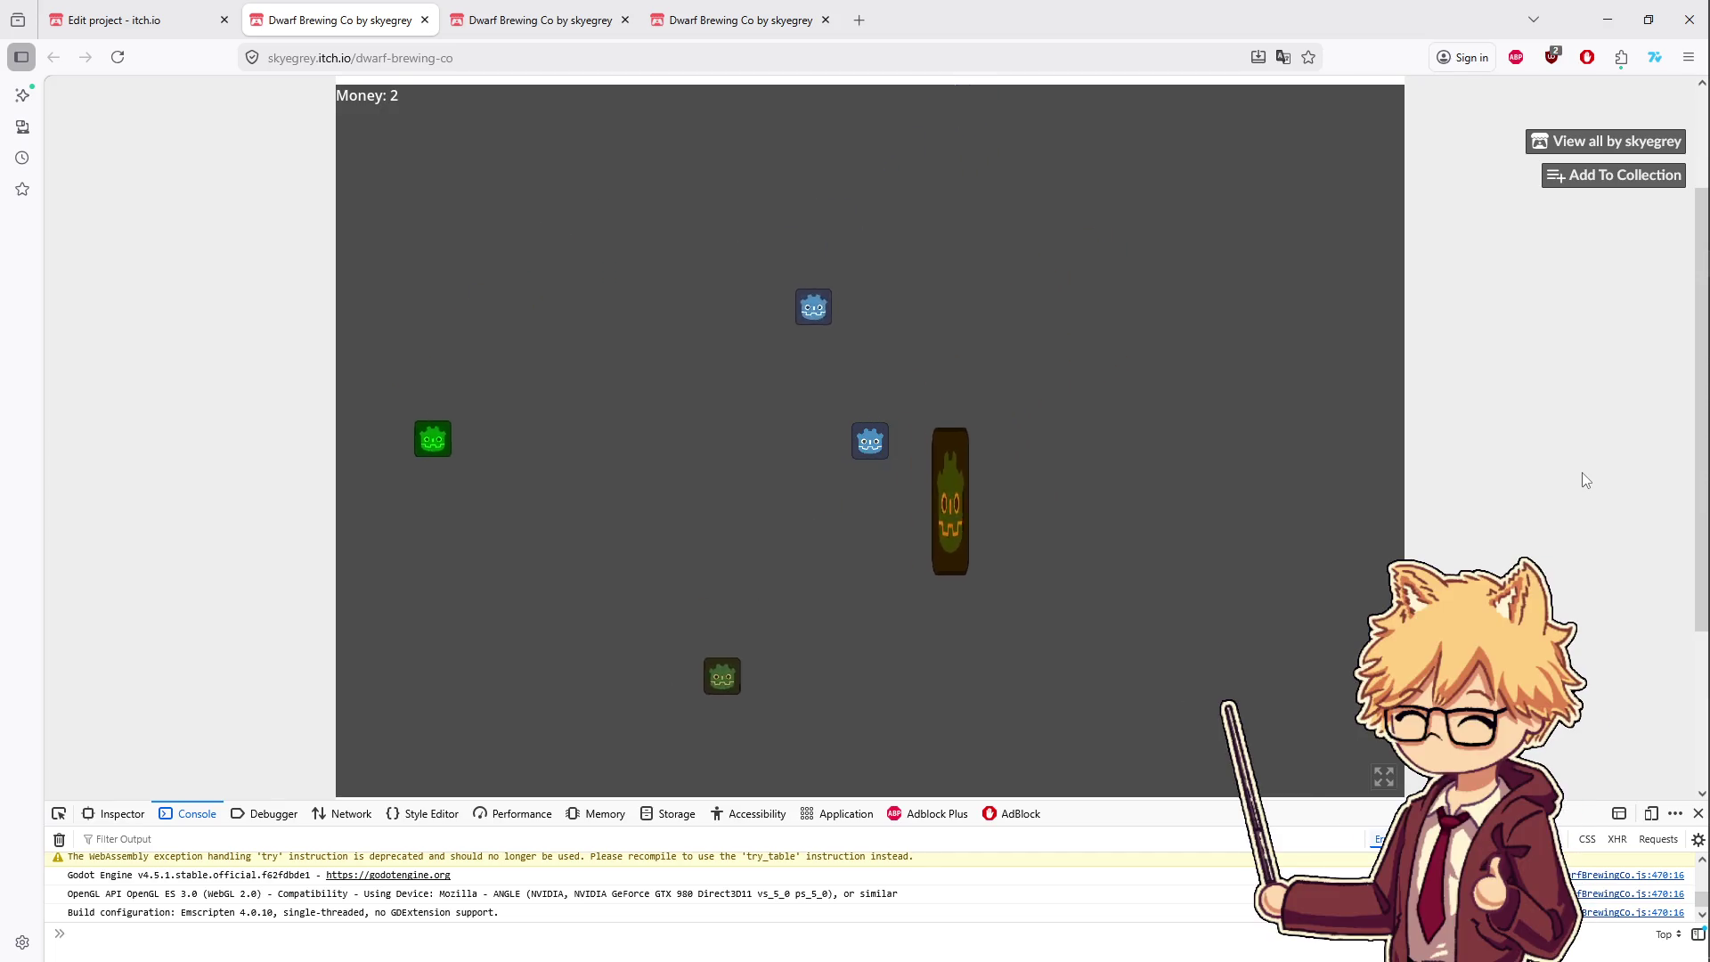
pyautogui.press('a')
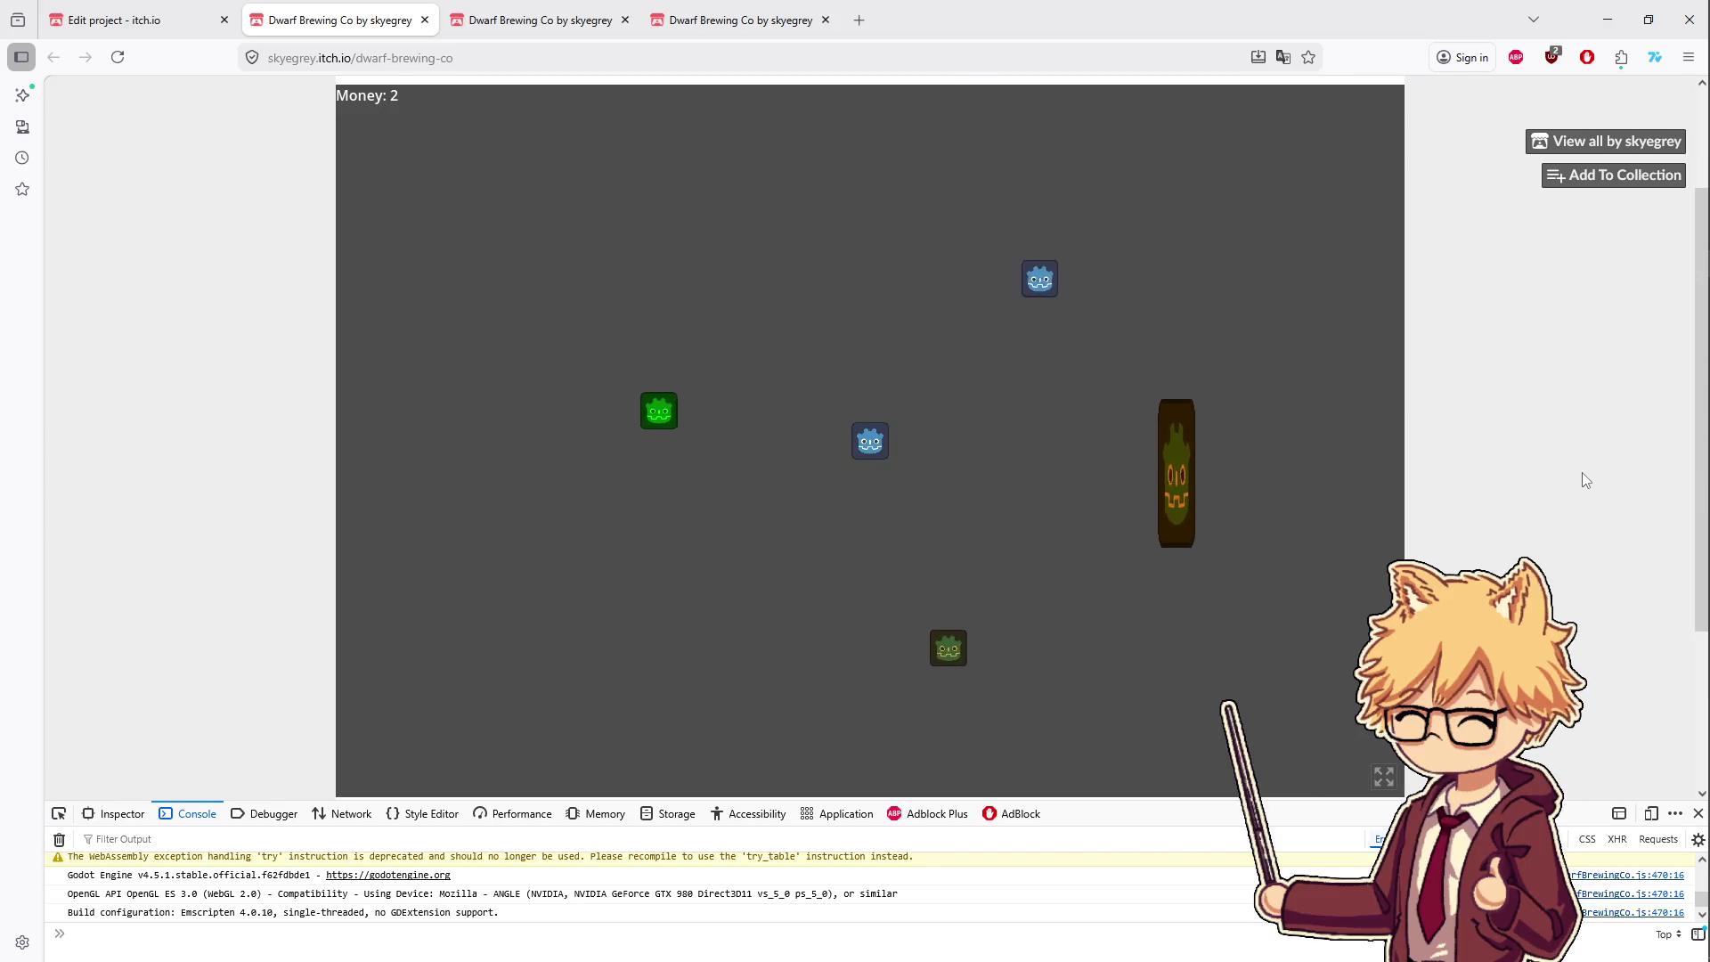
pyautogui.press('s')
pyautogui.press('d')
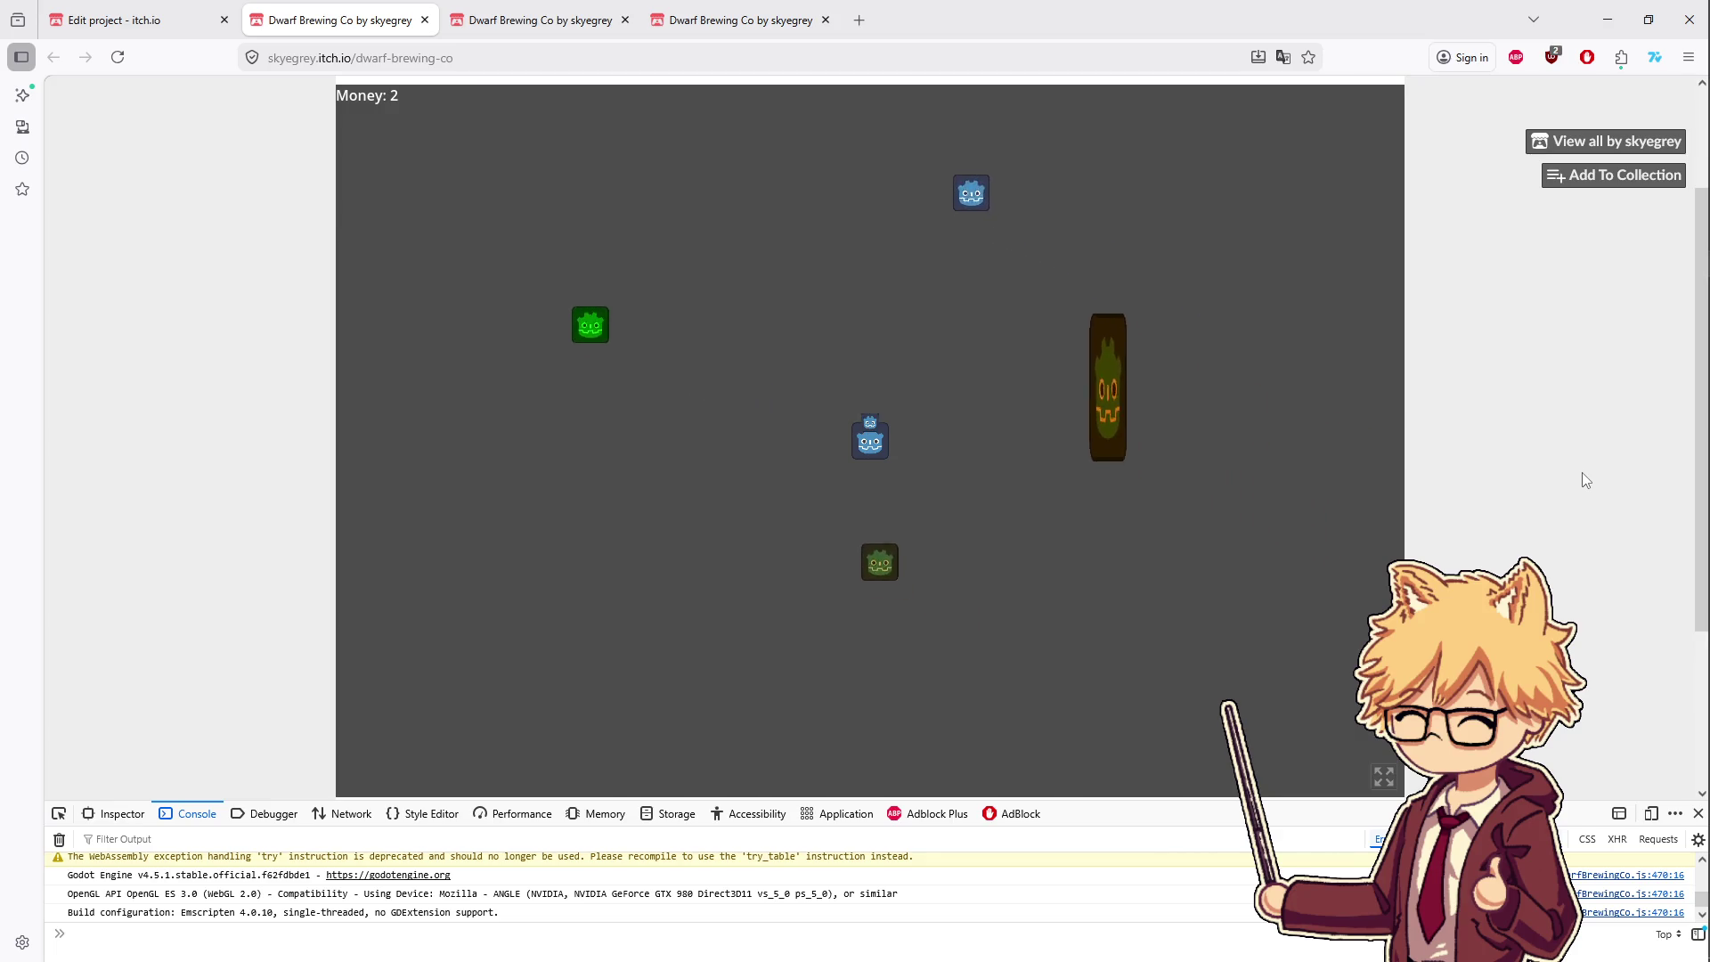
pyautogui.press('w')
pyautogui.press('d')
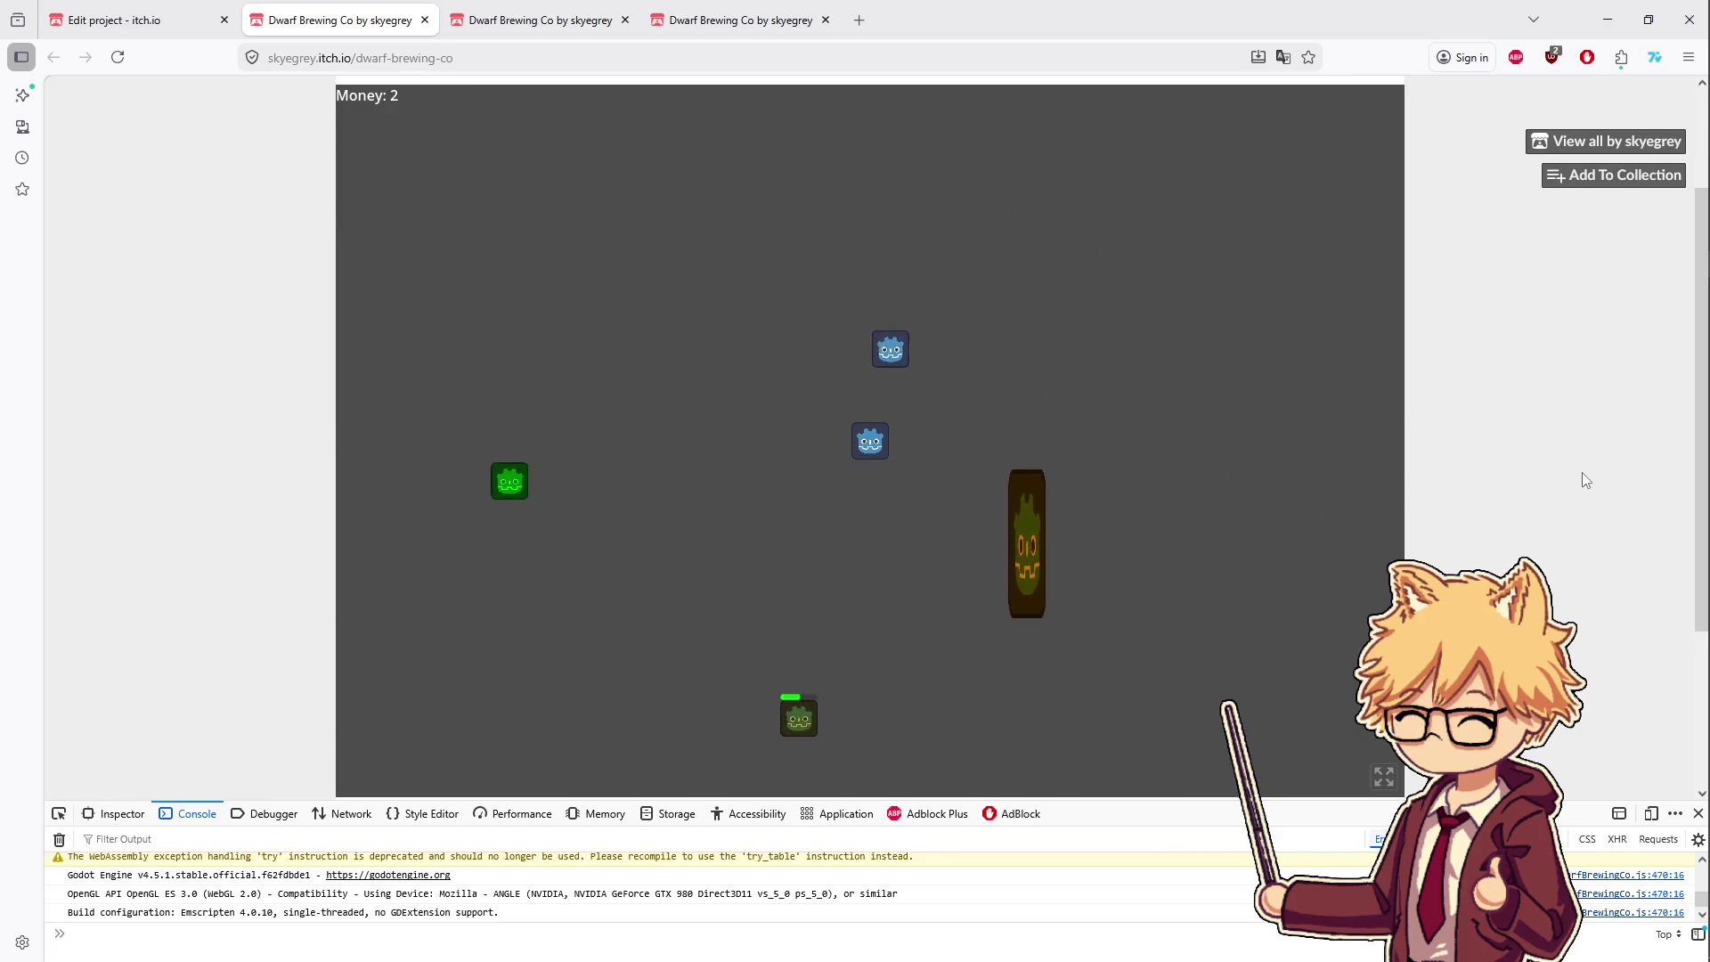
pyautogui.press('a')
pyautogui.press('s')
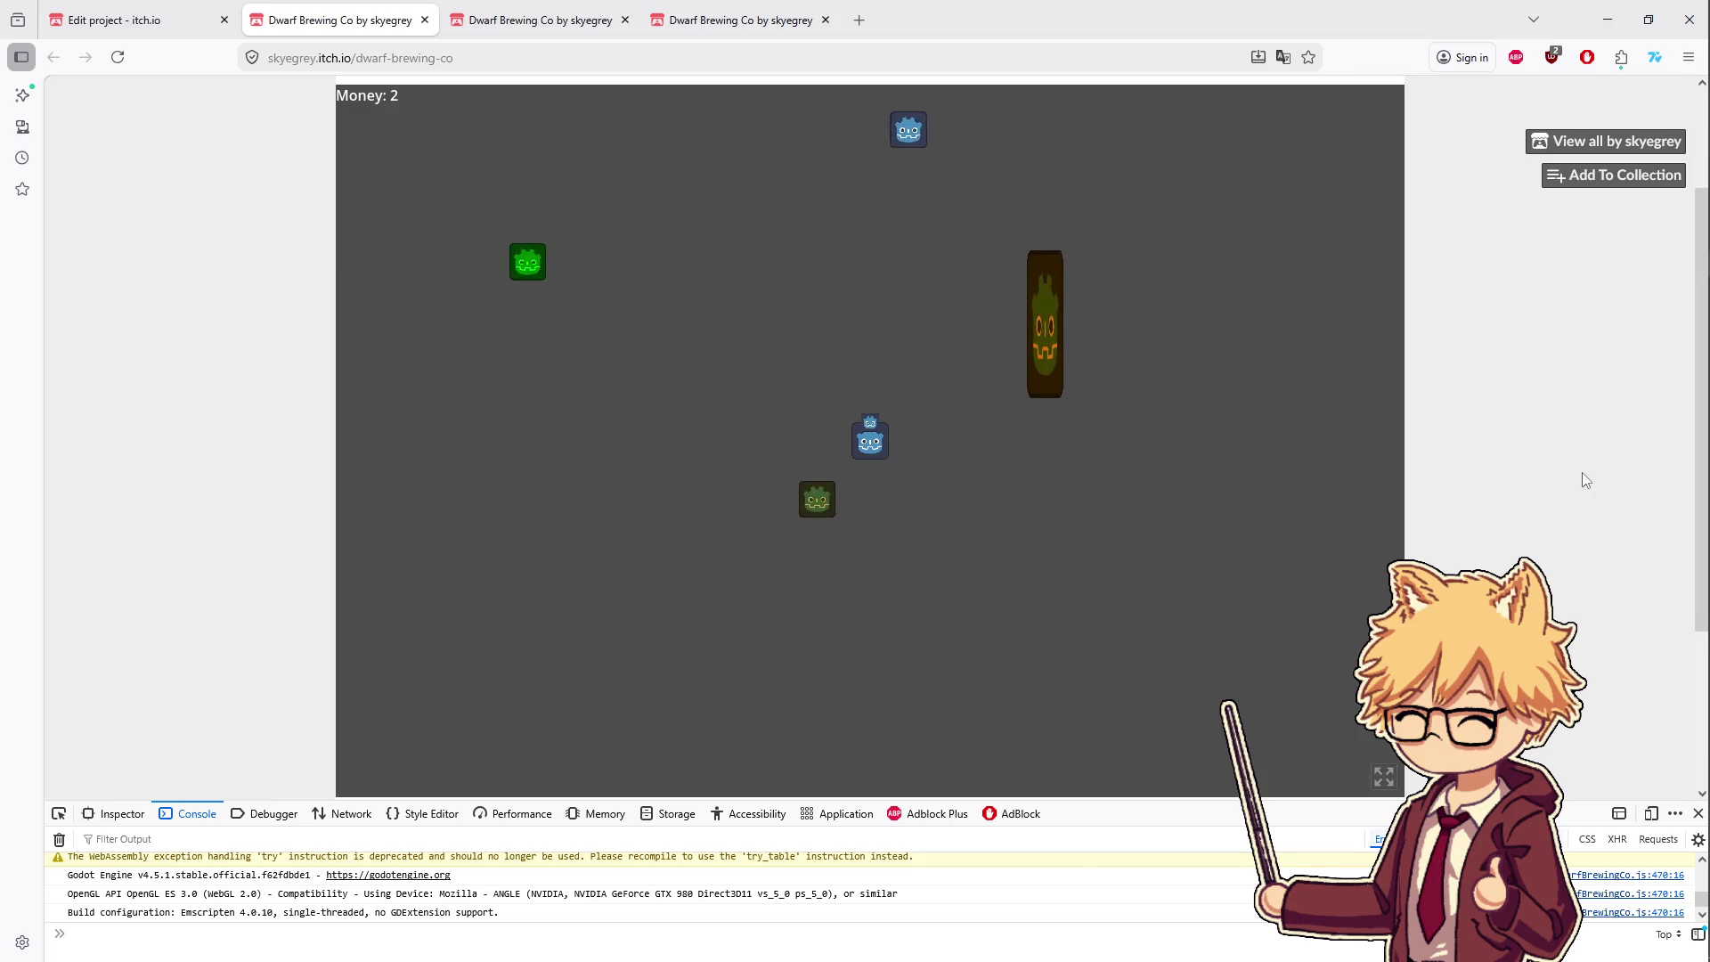
pyautogui.press('w')
pyautogui.press('d')
pyautogui.press('a')
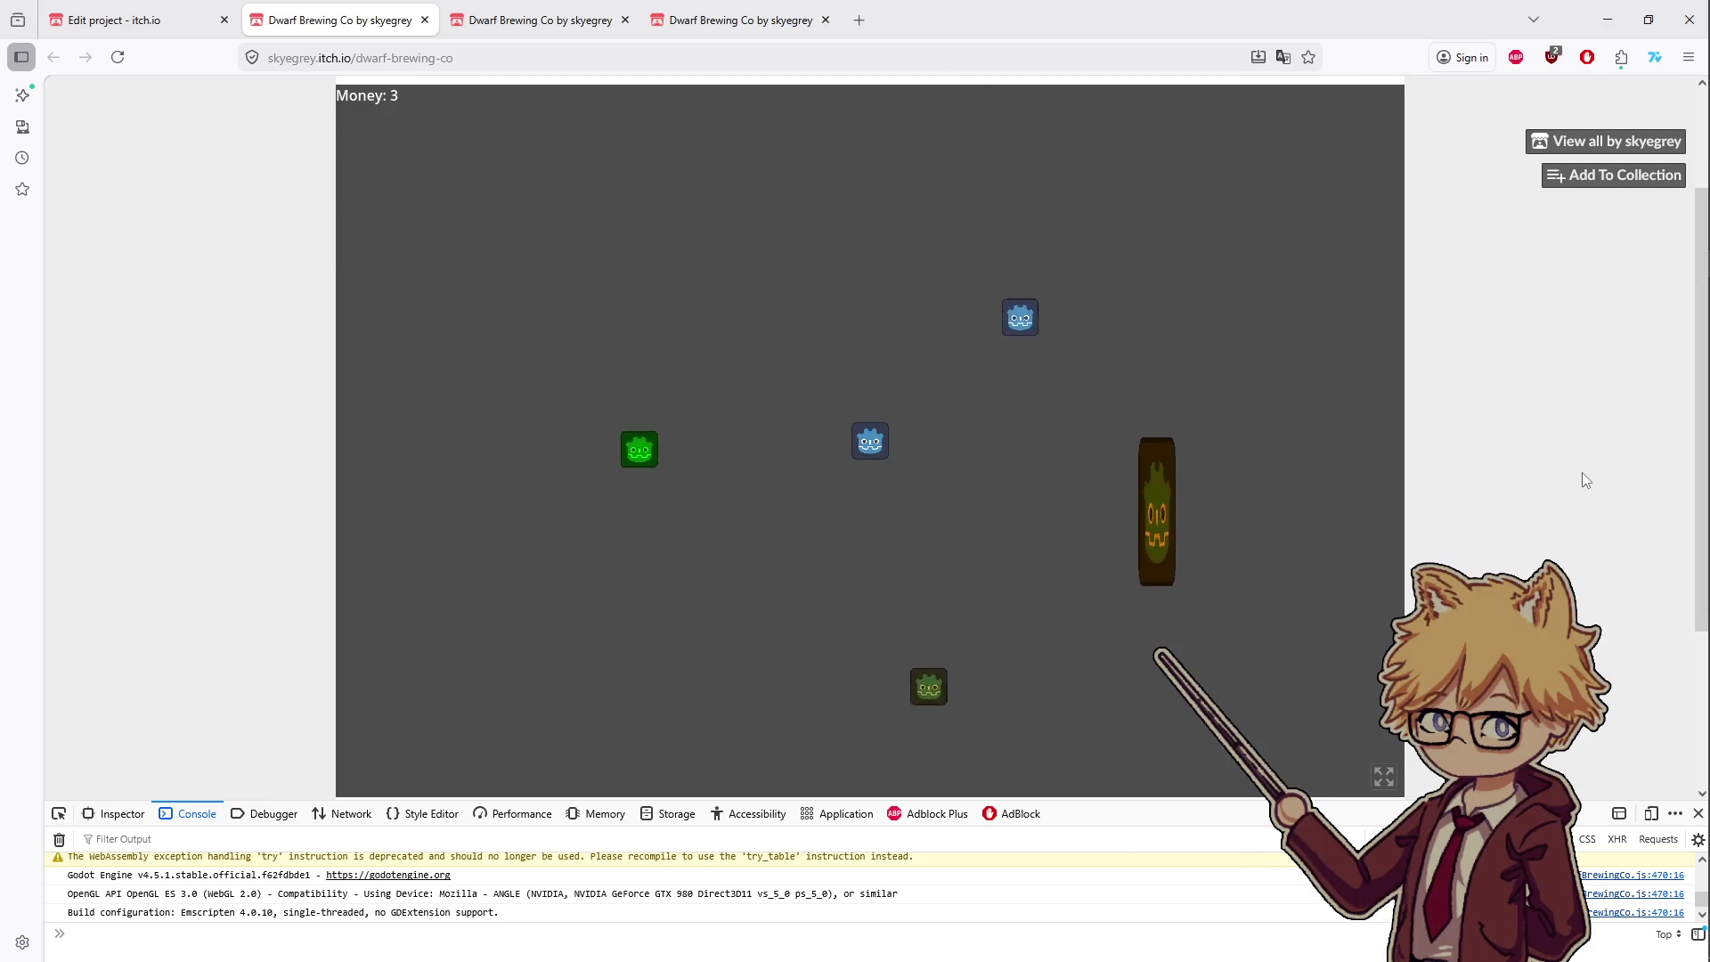
pyautogui.press('s')
pyautogui.press('d')
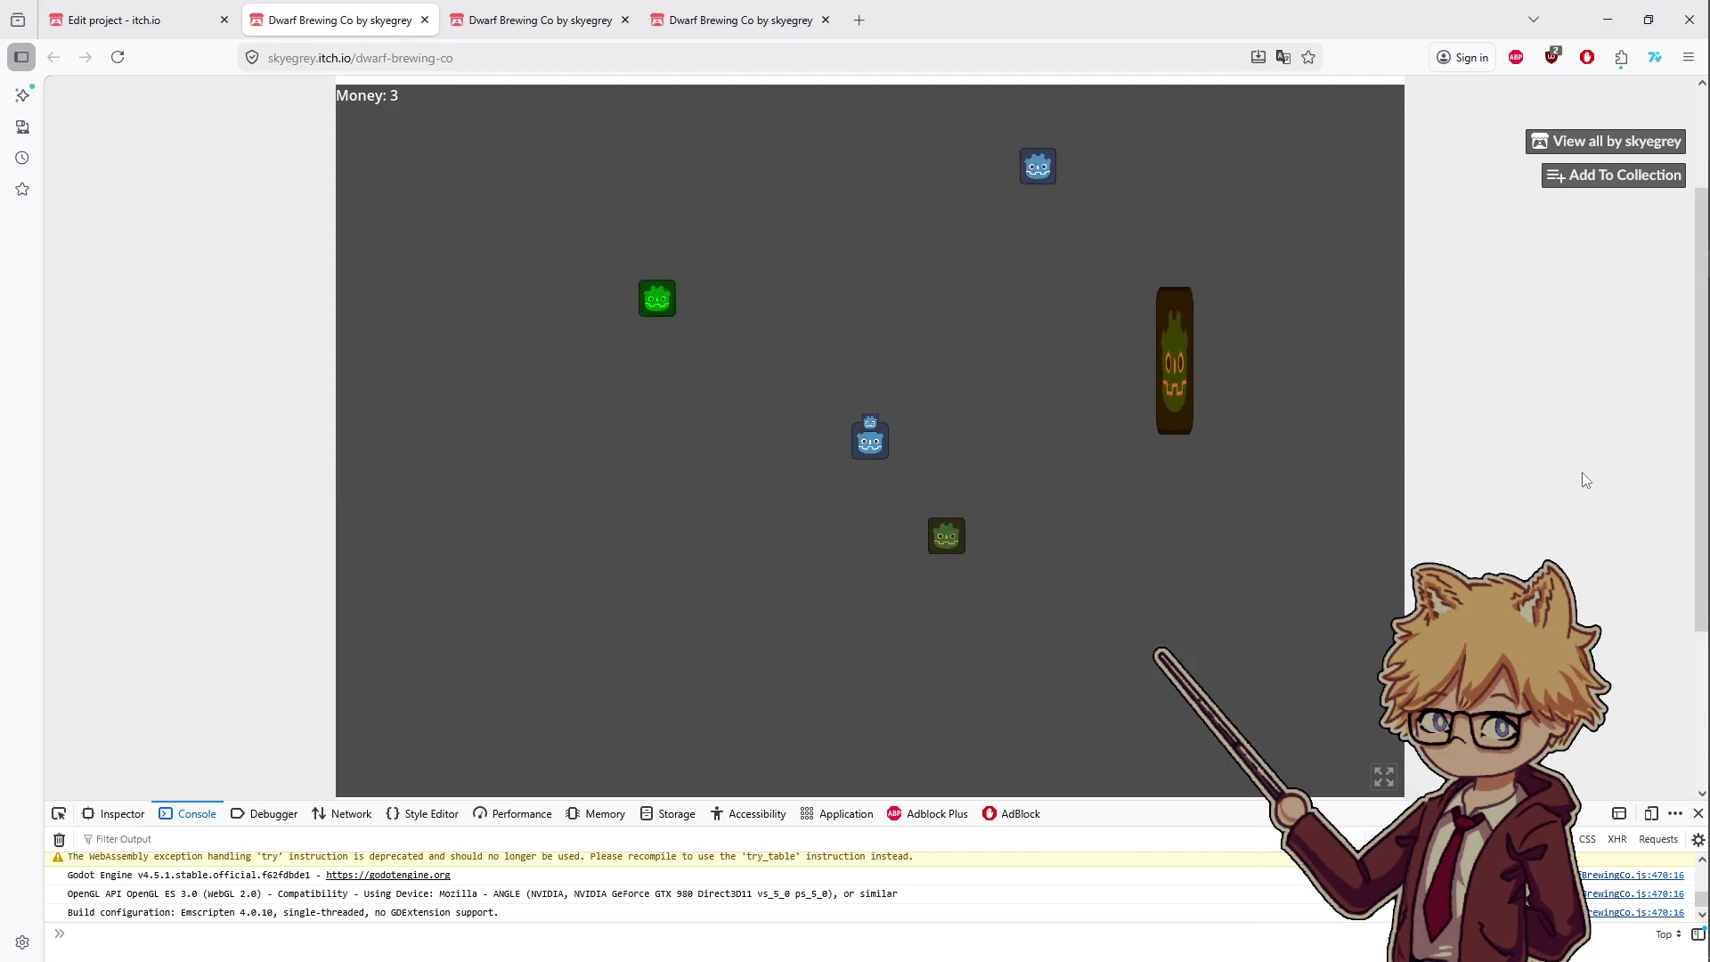
pyautogui.press('w')
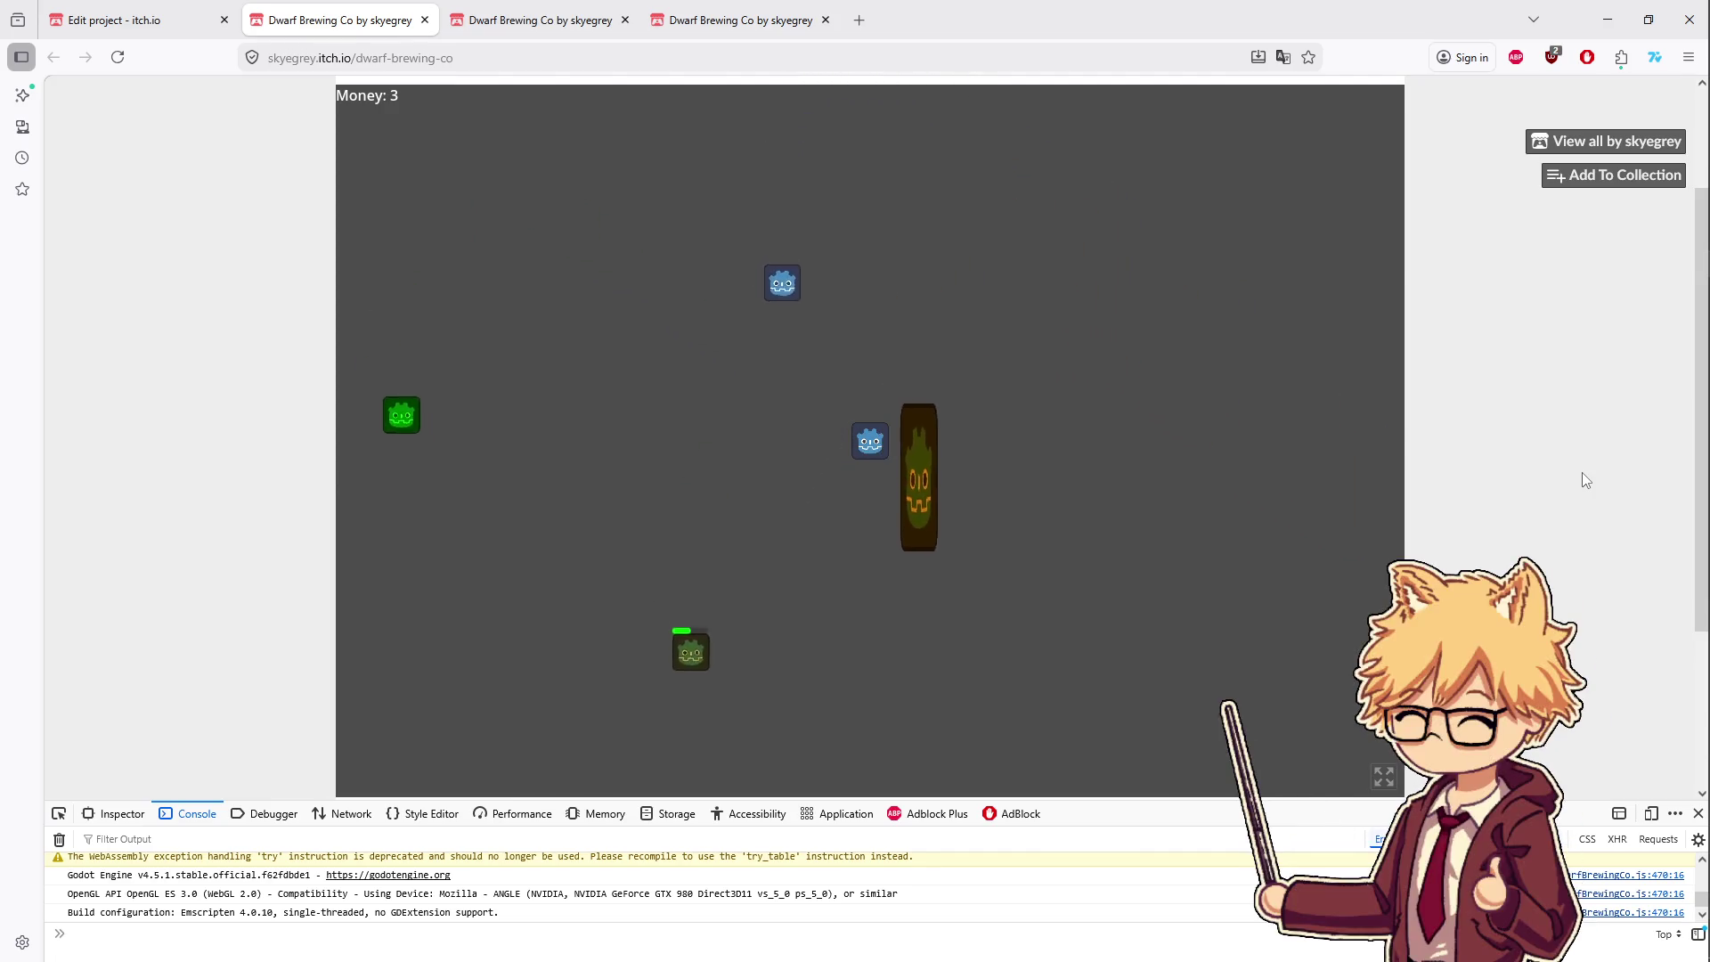
pyautogui.press('a')
pyautogui.press('s')
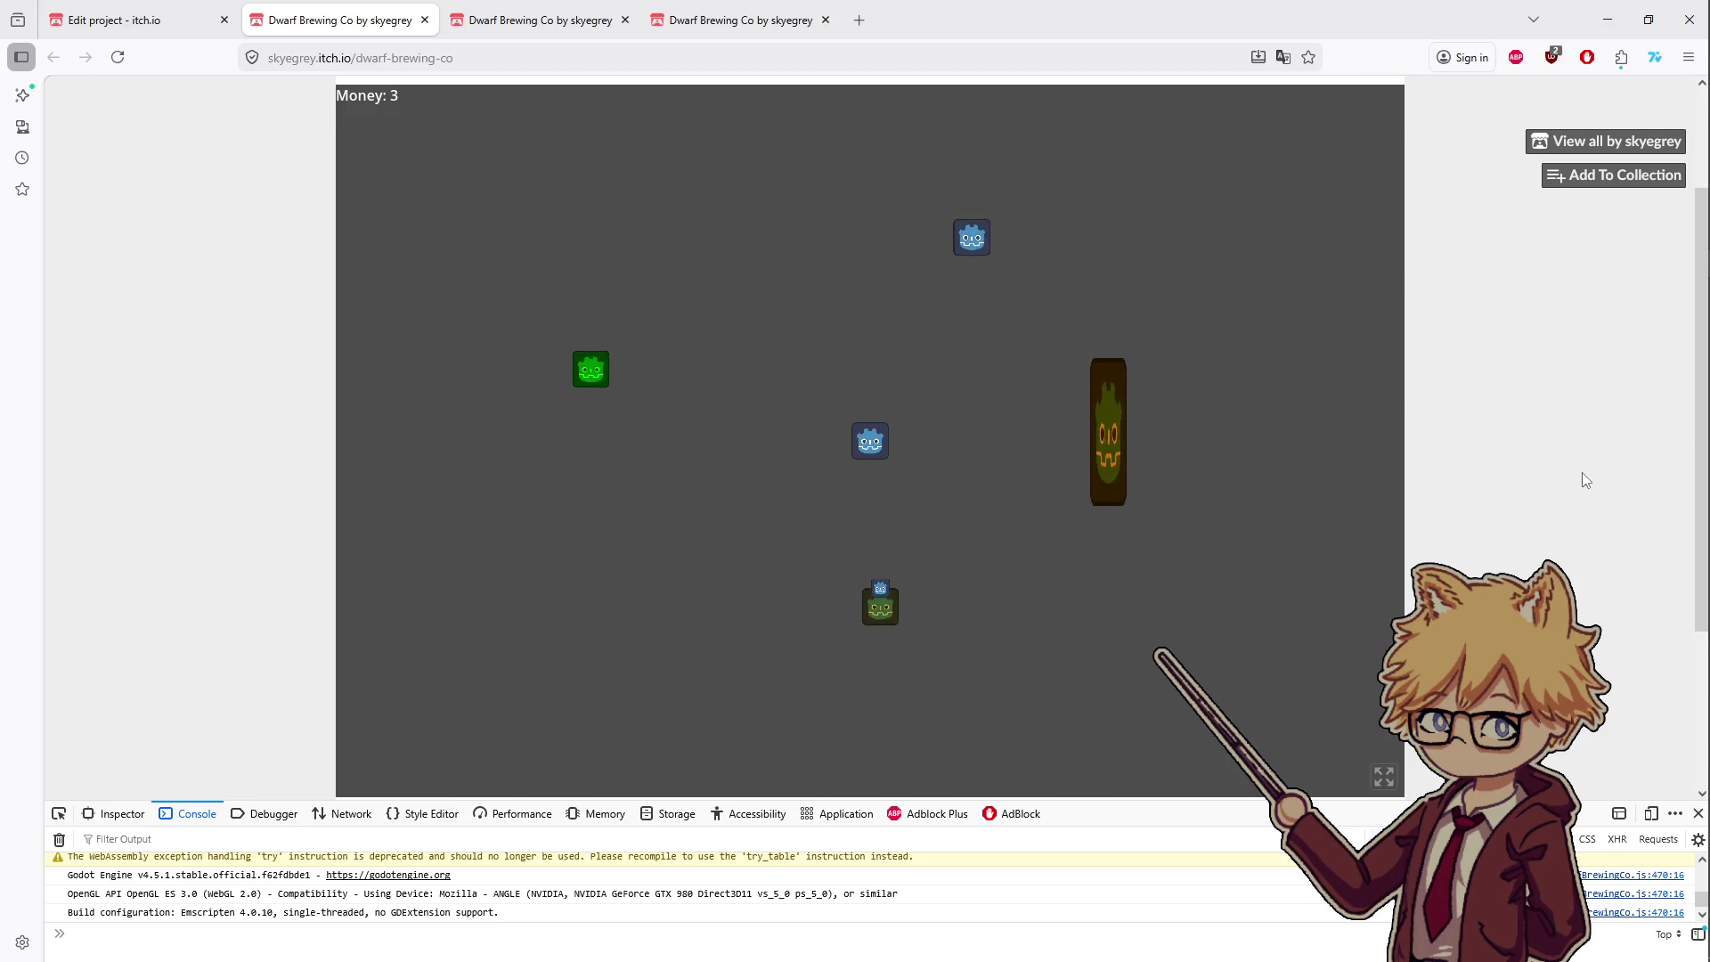
pyautogui.press('s')
pyautogui.press('w')
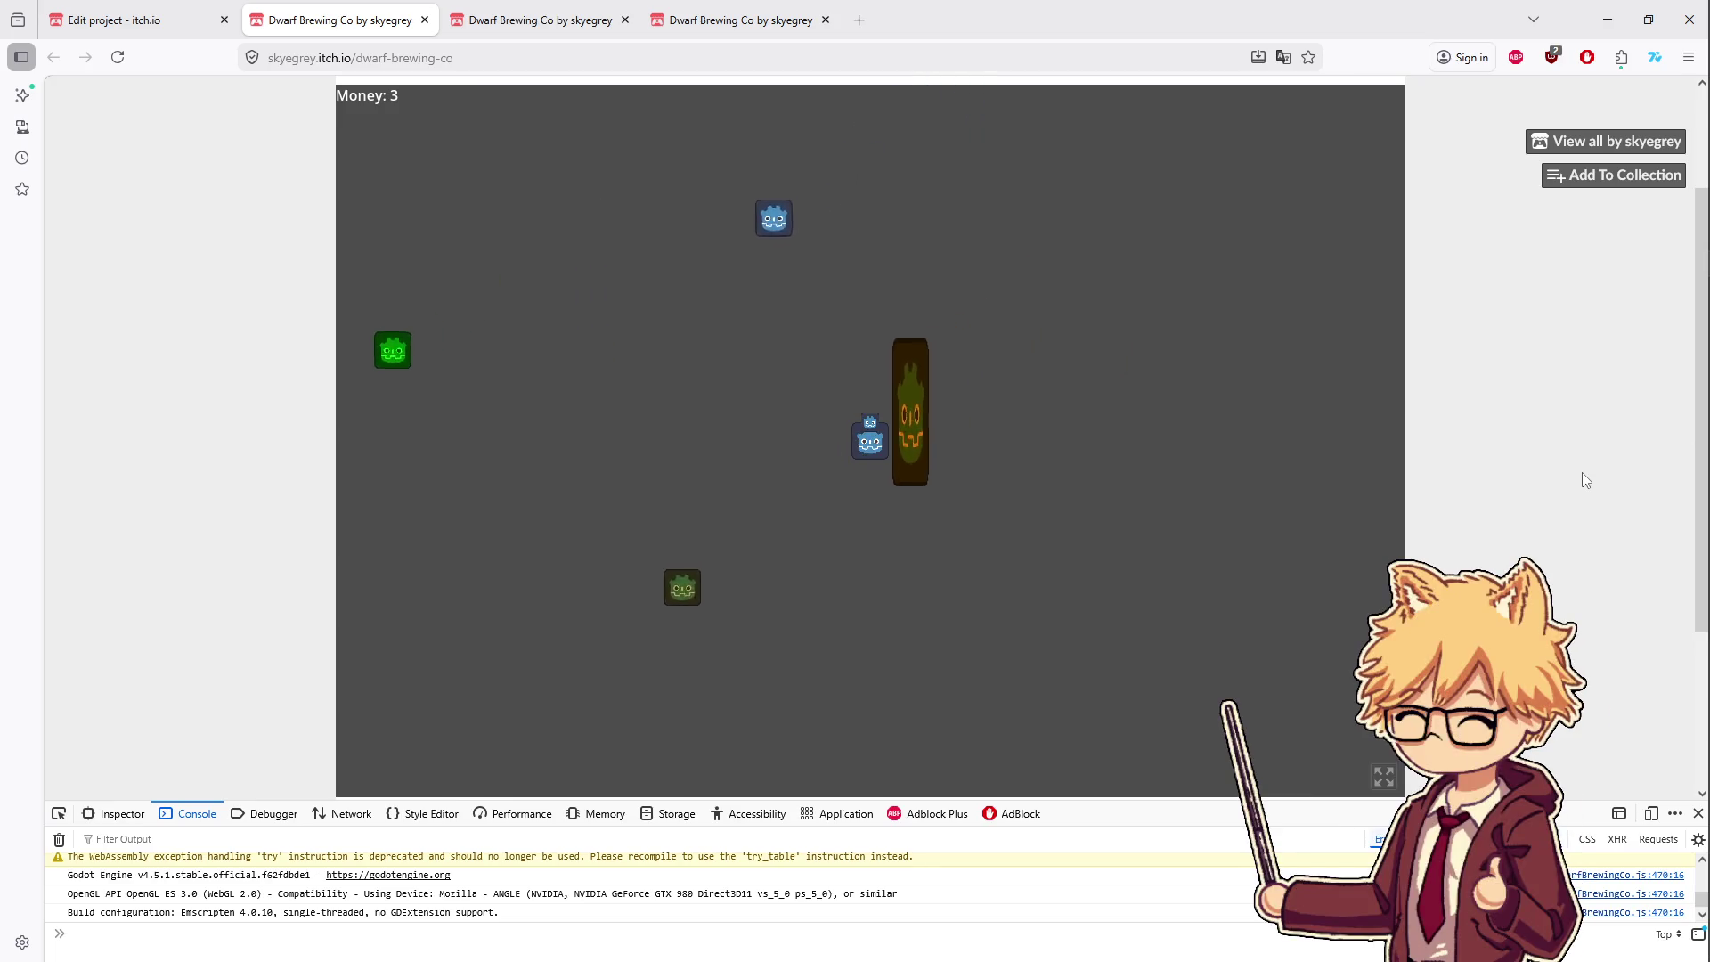
pyautogui.press('a')
pyautogui.press('a')
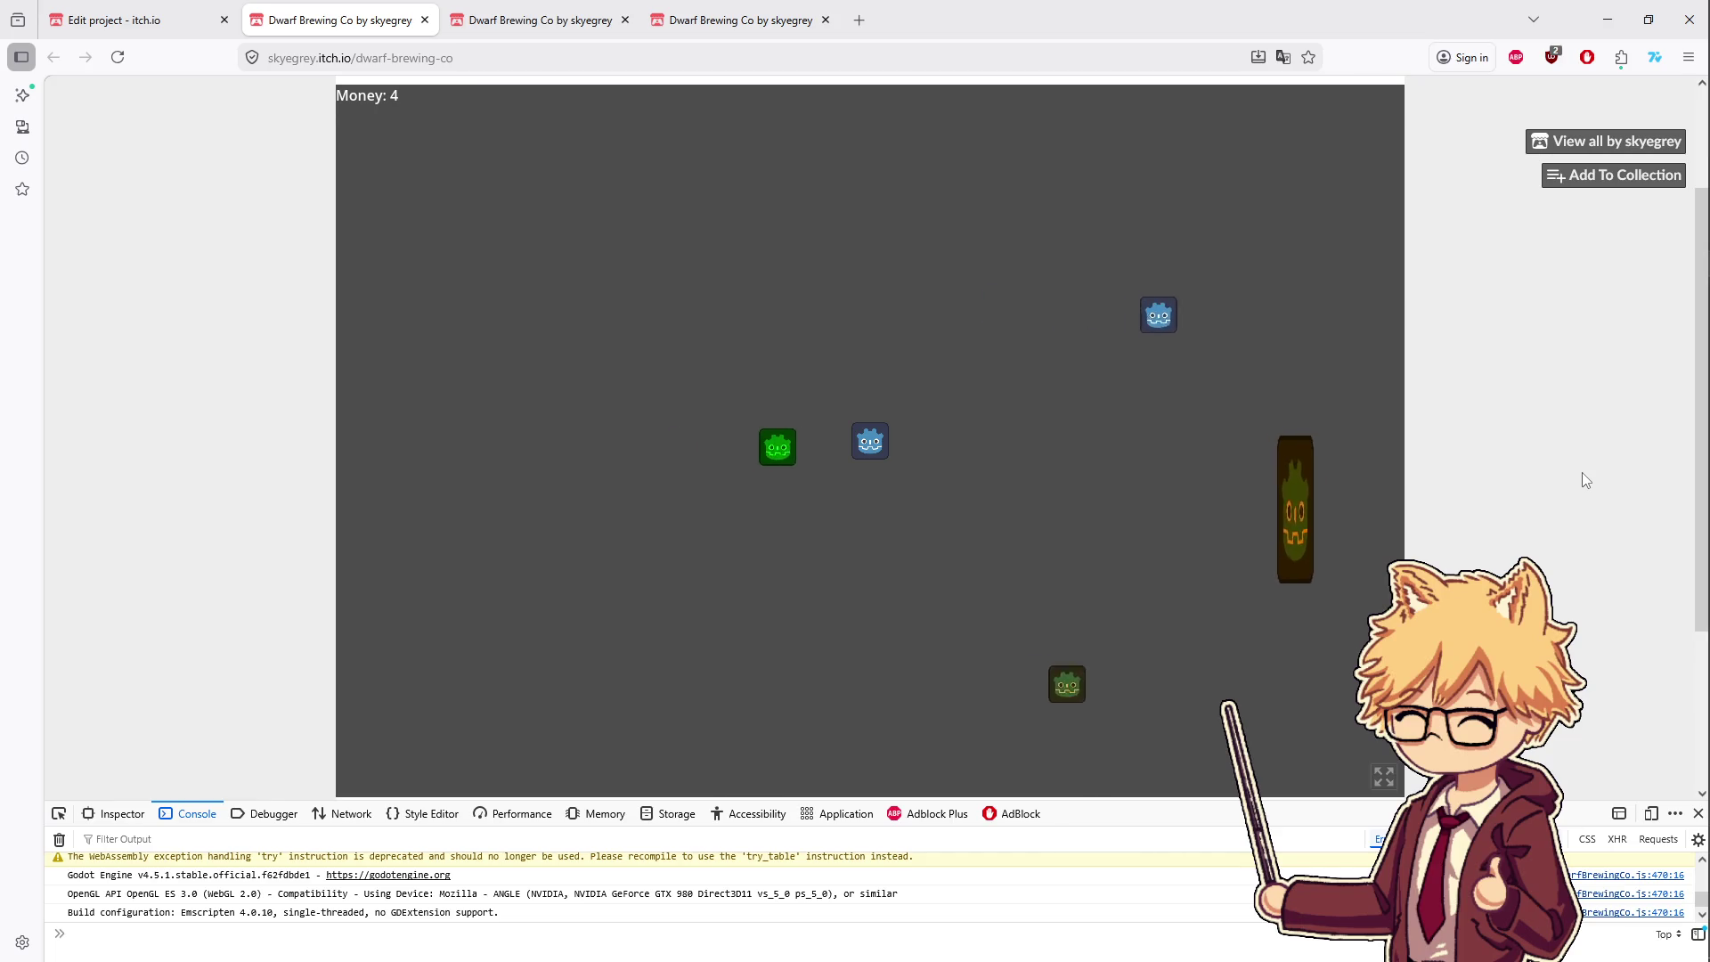
pyautogui.press('s')
pyautogui.press('d')
pyautogui.press('d')
pyautogui.press('s')
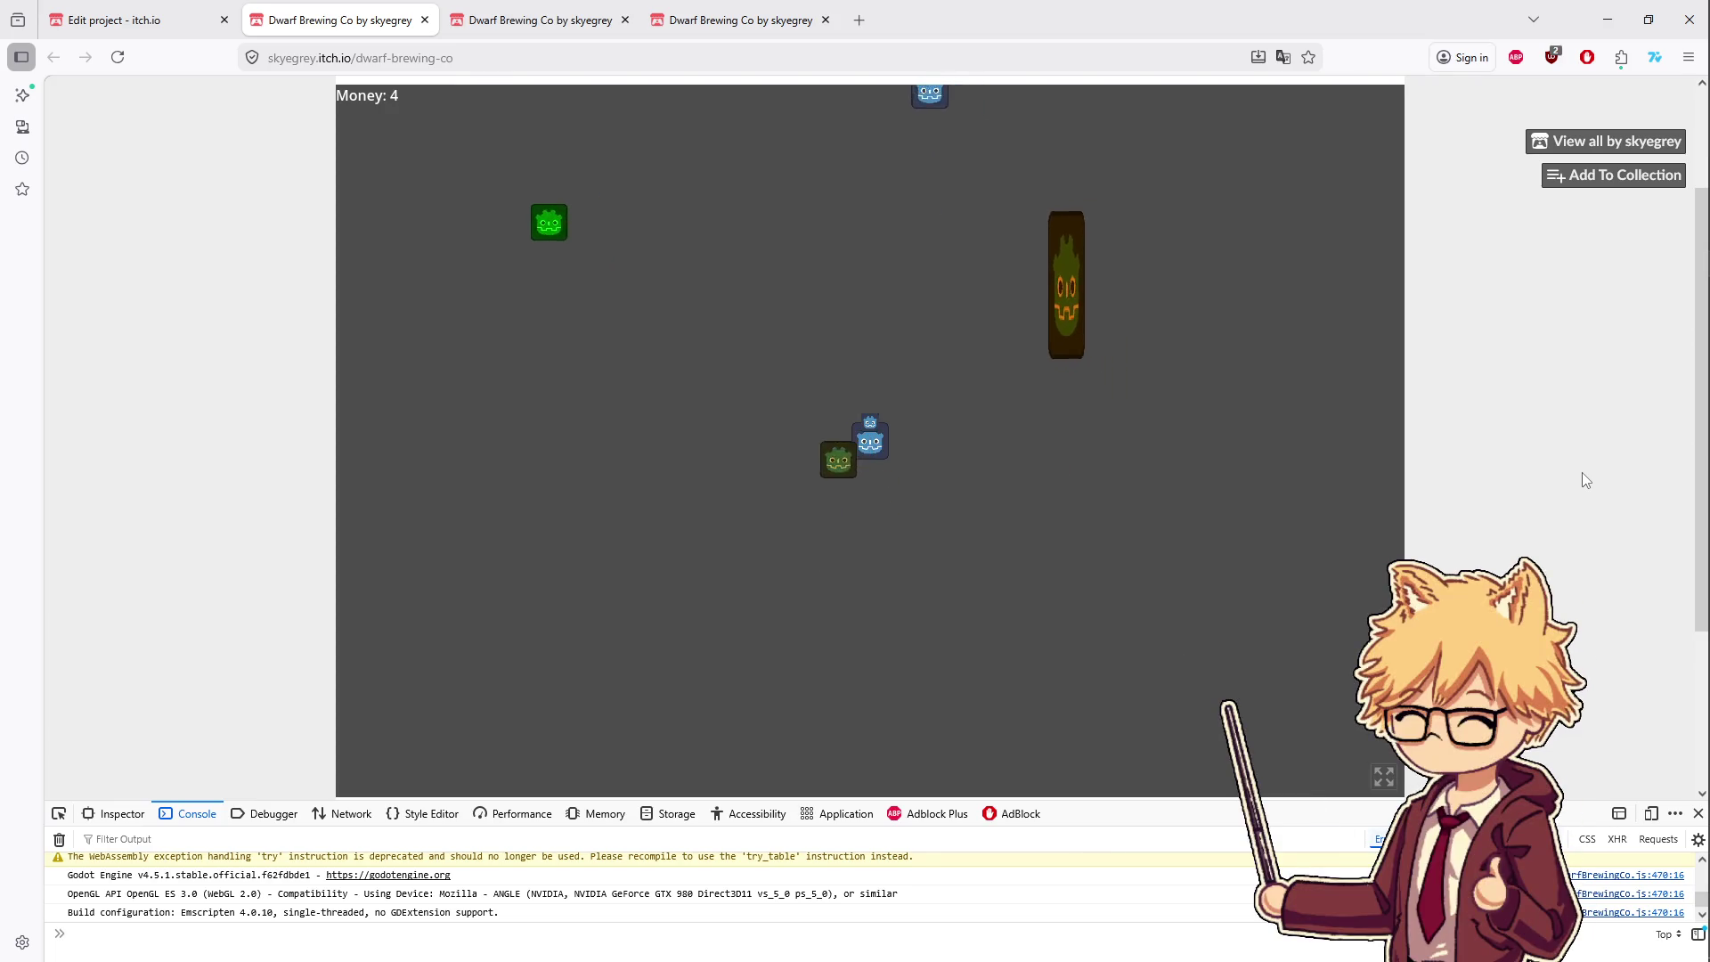
pyautogui.press('w')
pyautogui.press('d')
pyautogui.press('a')
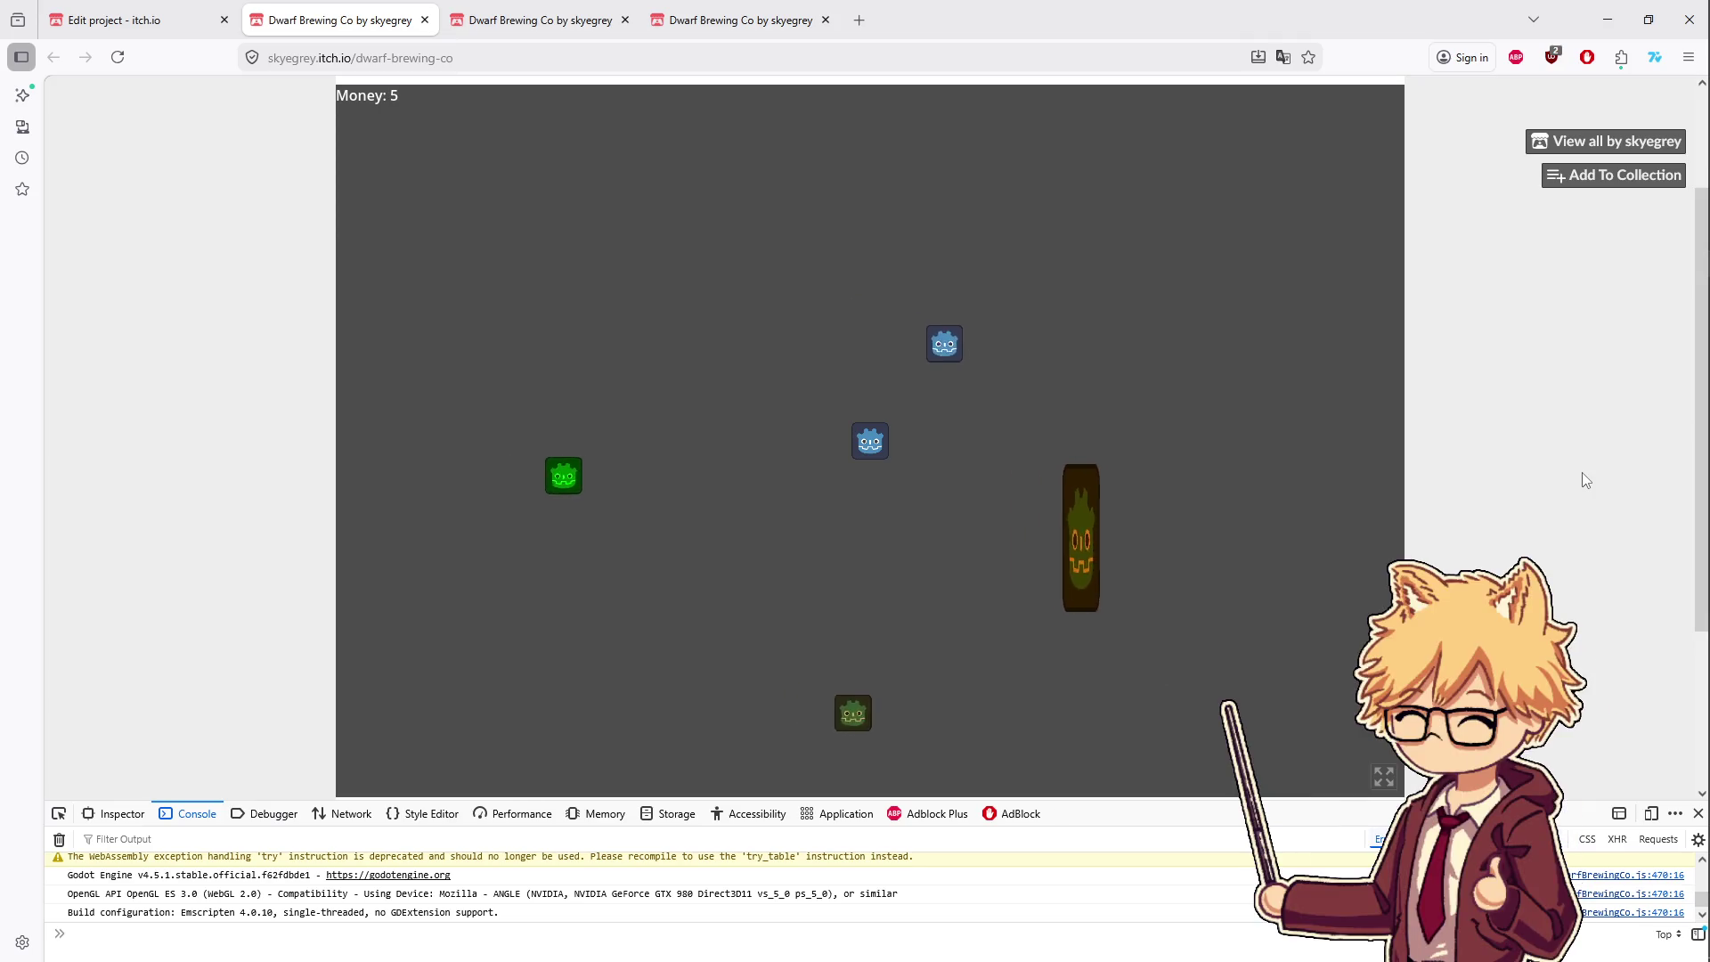
# - Keep looping the player around the room until Money reaches 8
pyautogui.press('a')
pyautogui.press('s')
pyautogui.press('d')
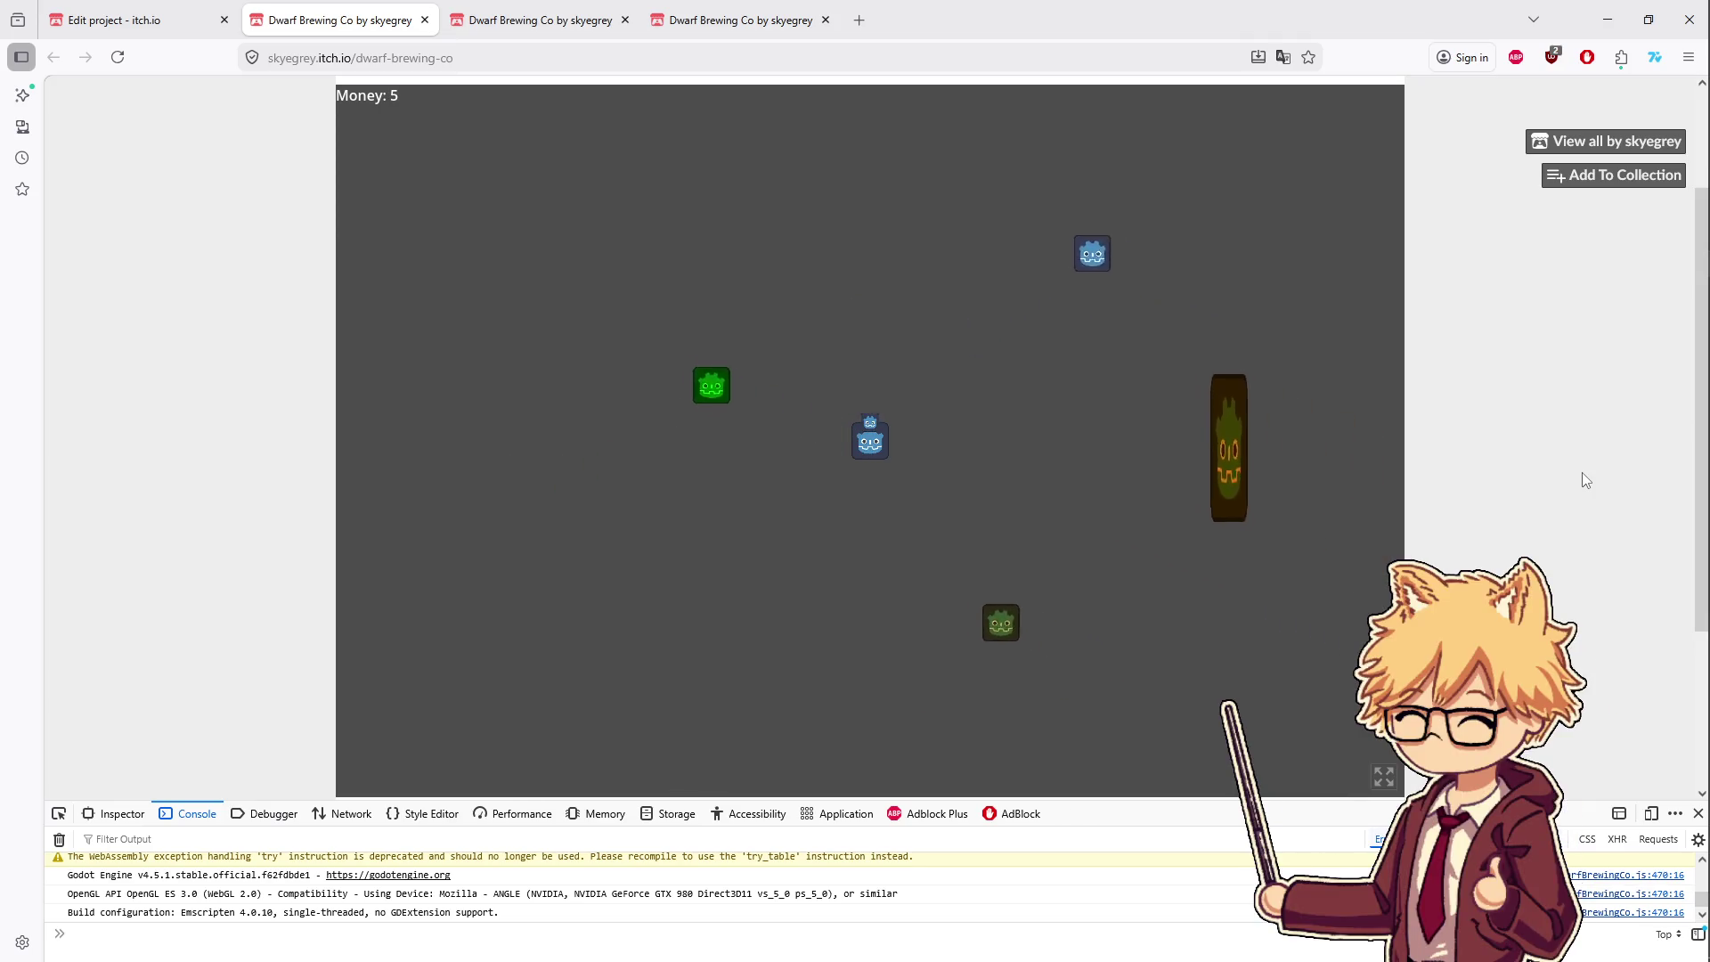
pyautogui.press('d')
pyautogui.press('s')
pyautogui.press('w')
pyautogui.press('d')
pyautogui.press('a')
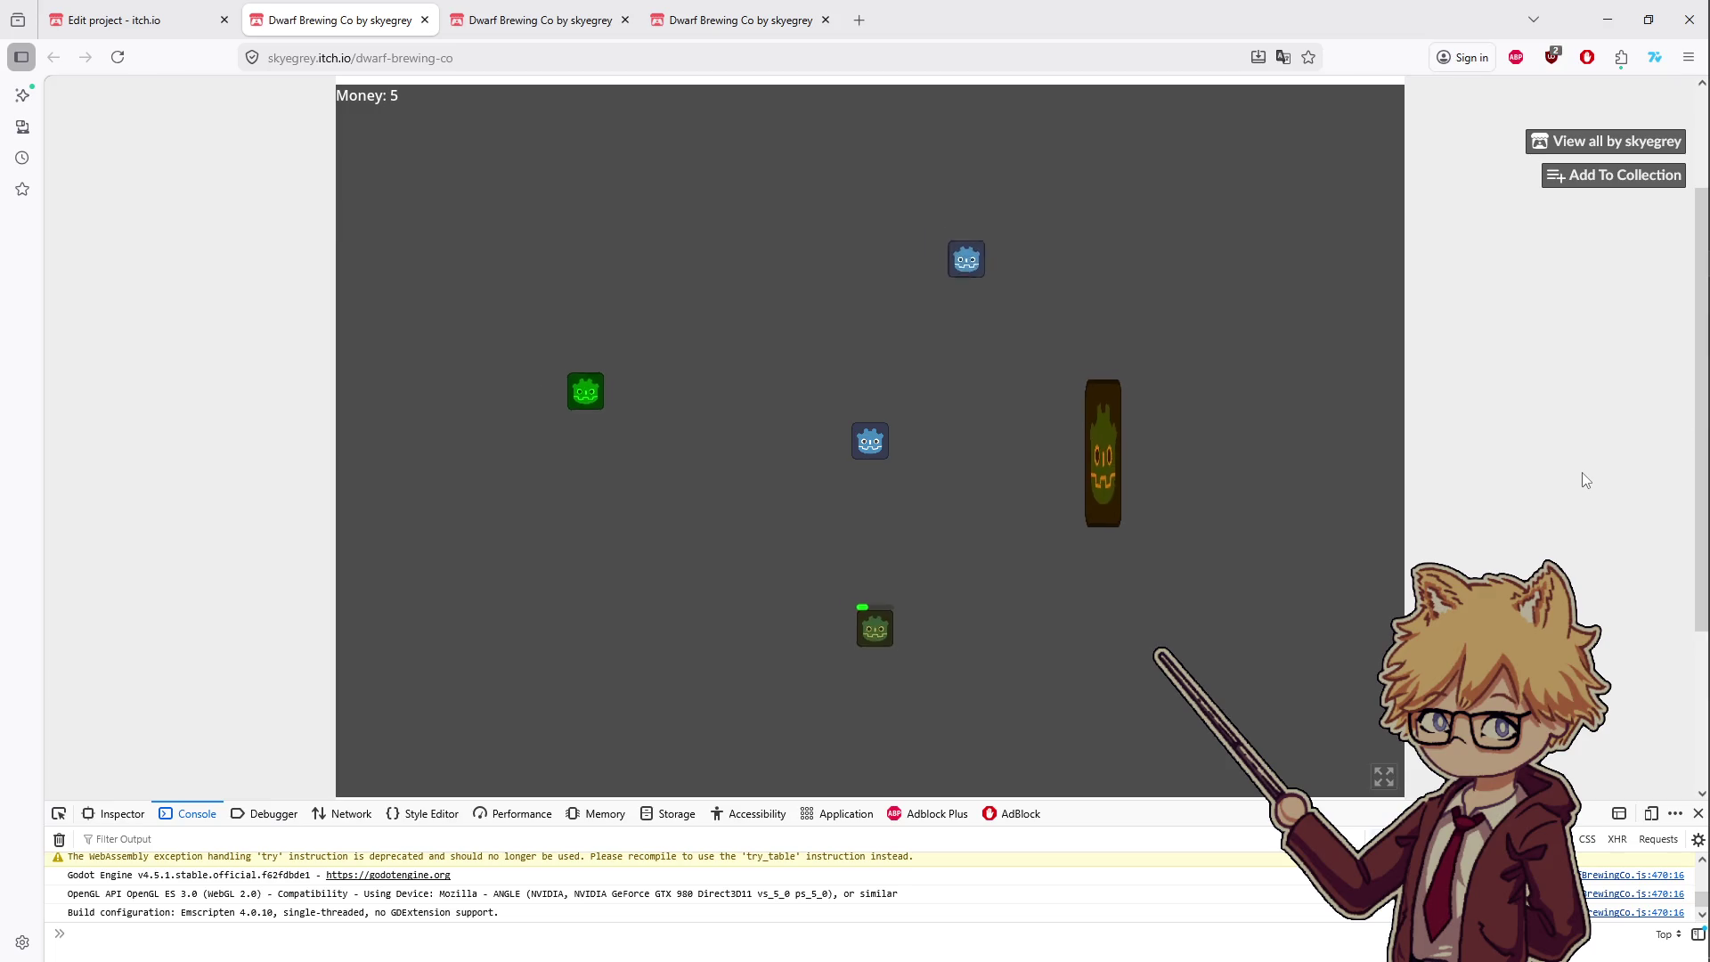
pyautogui.press('s')
pyautogui.press('d')
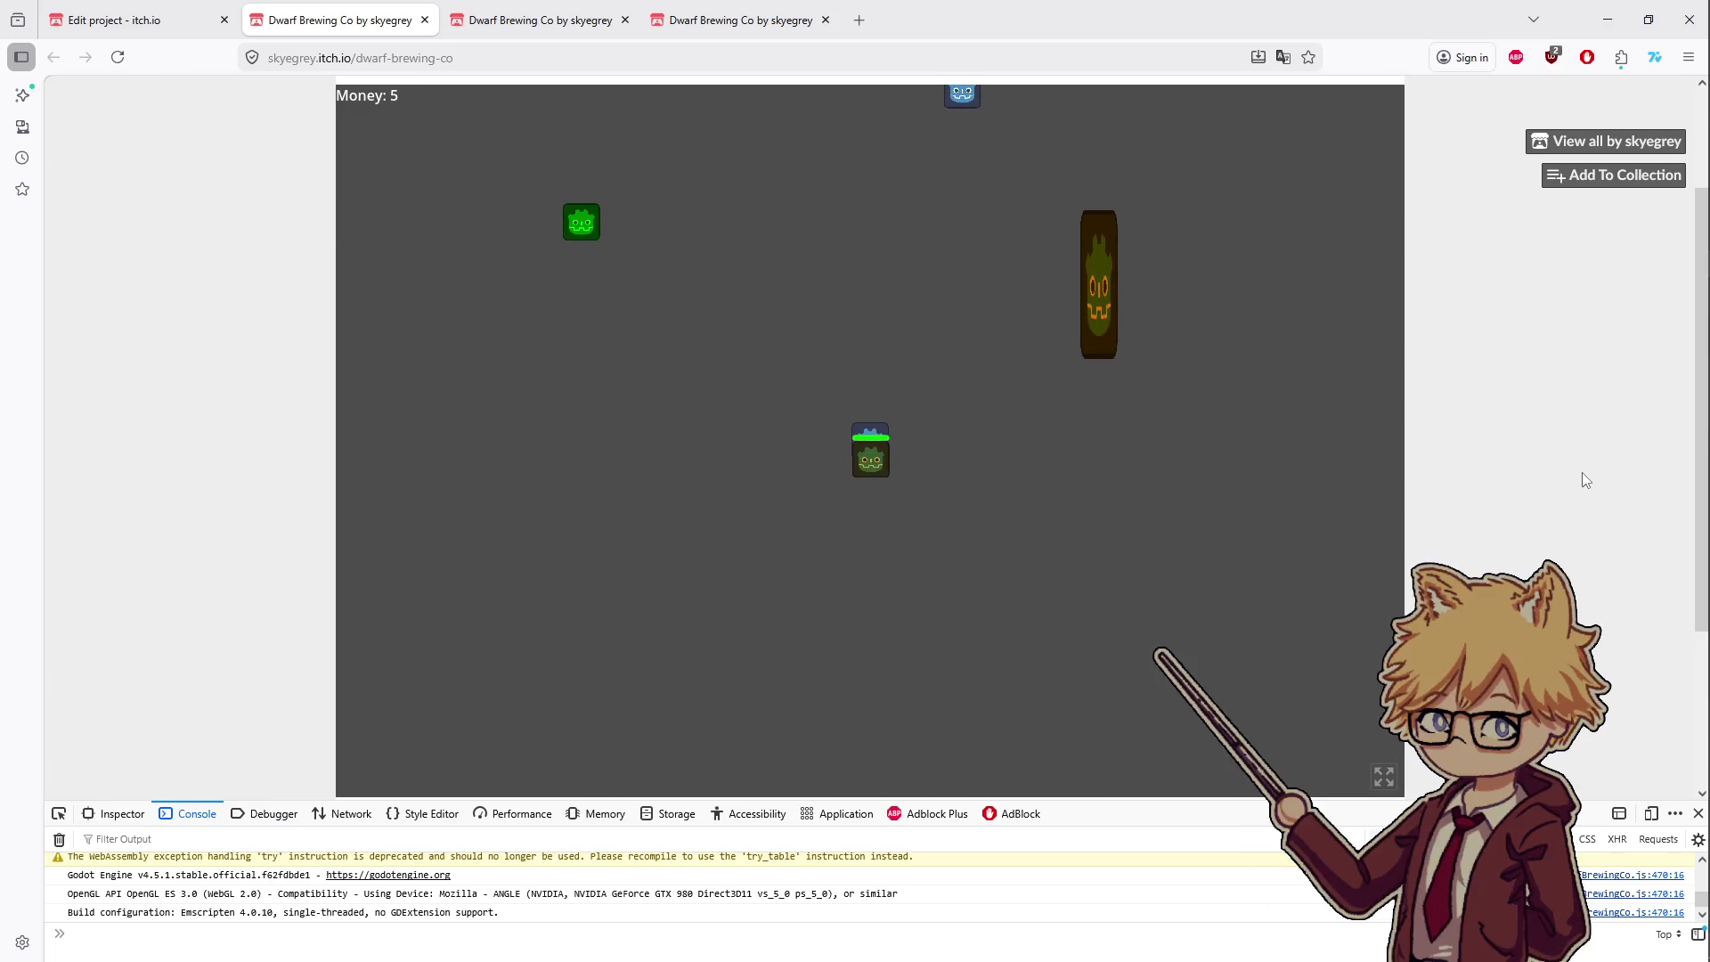
pyautogui.press('w')
pyautogui.press('d')
pyautogui.press('a')
pyautogui.press('w')
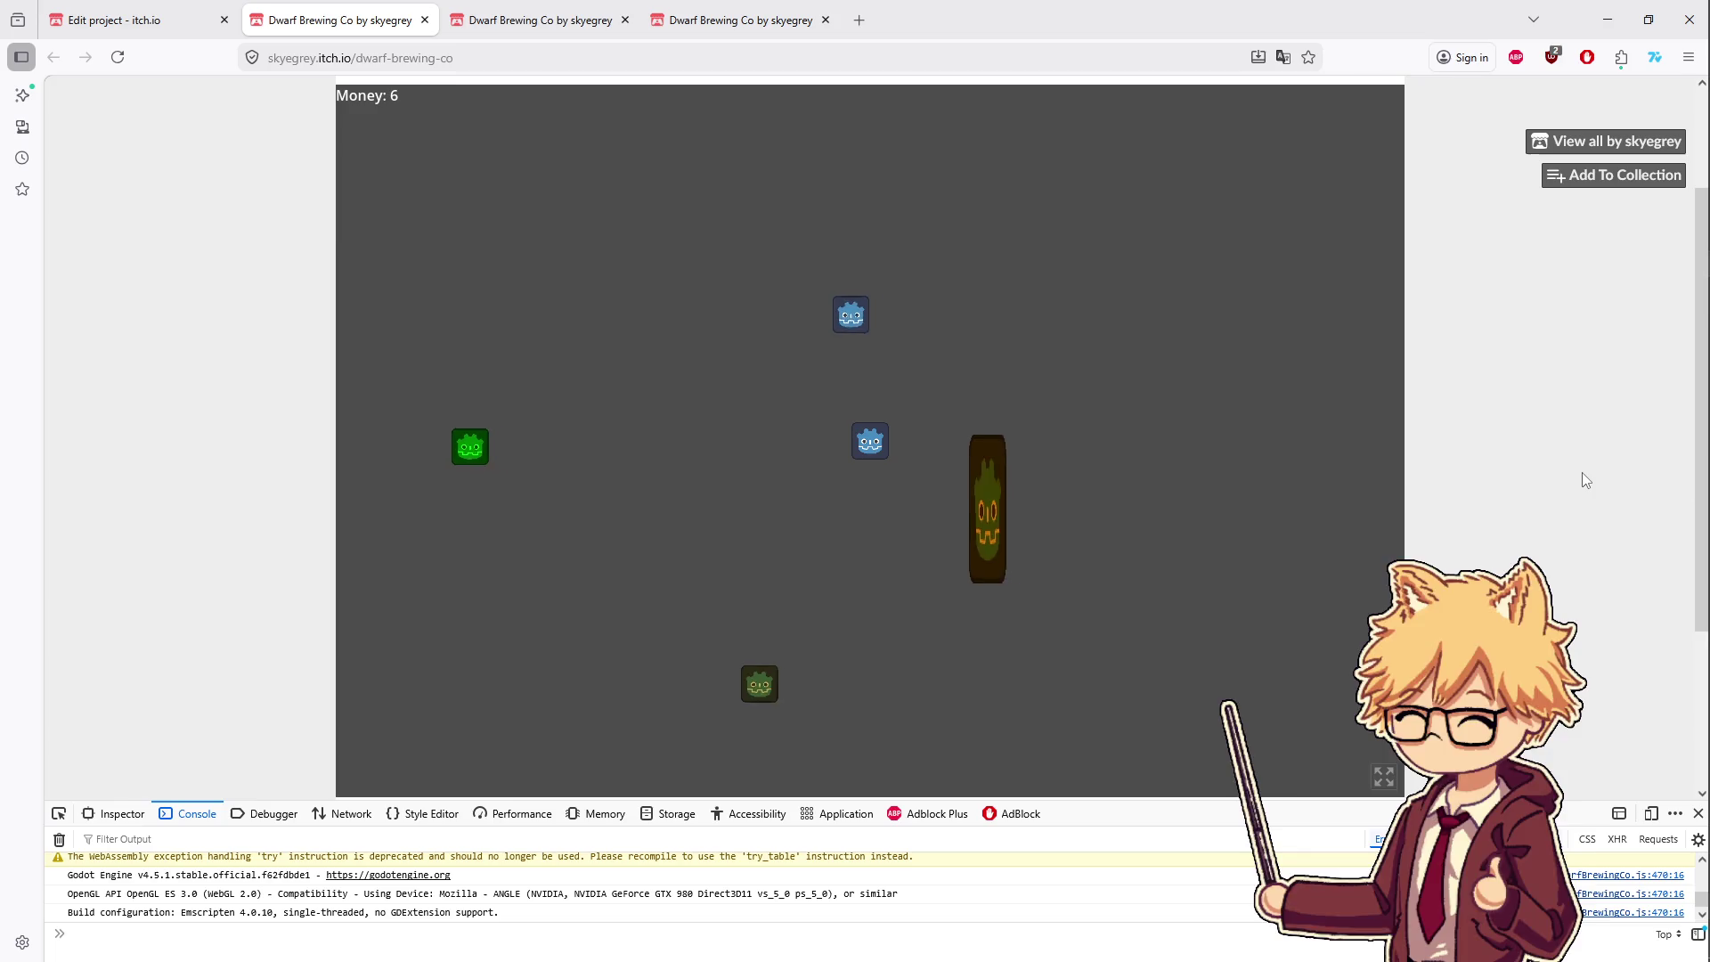
pyautogui.press('s')
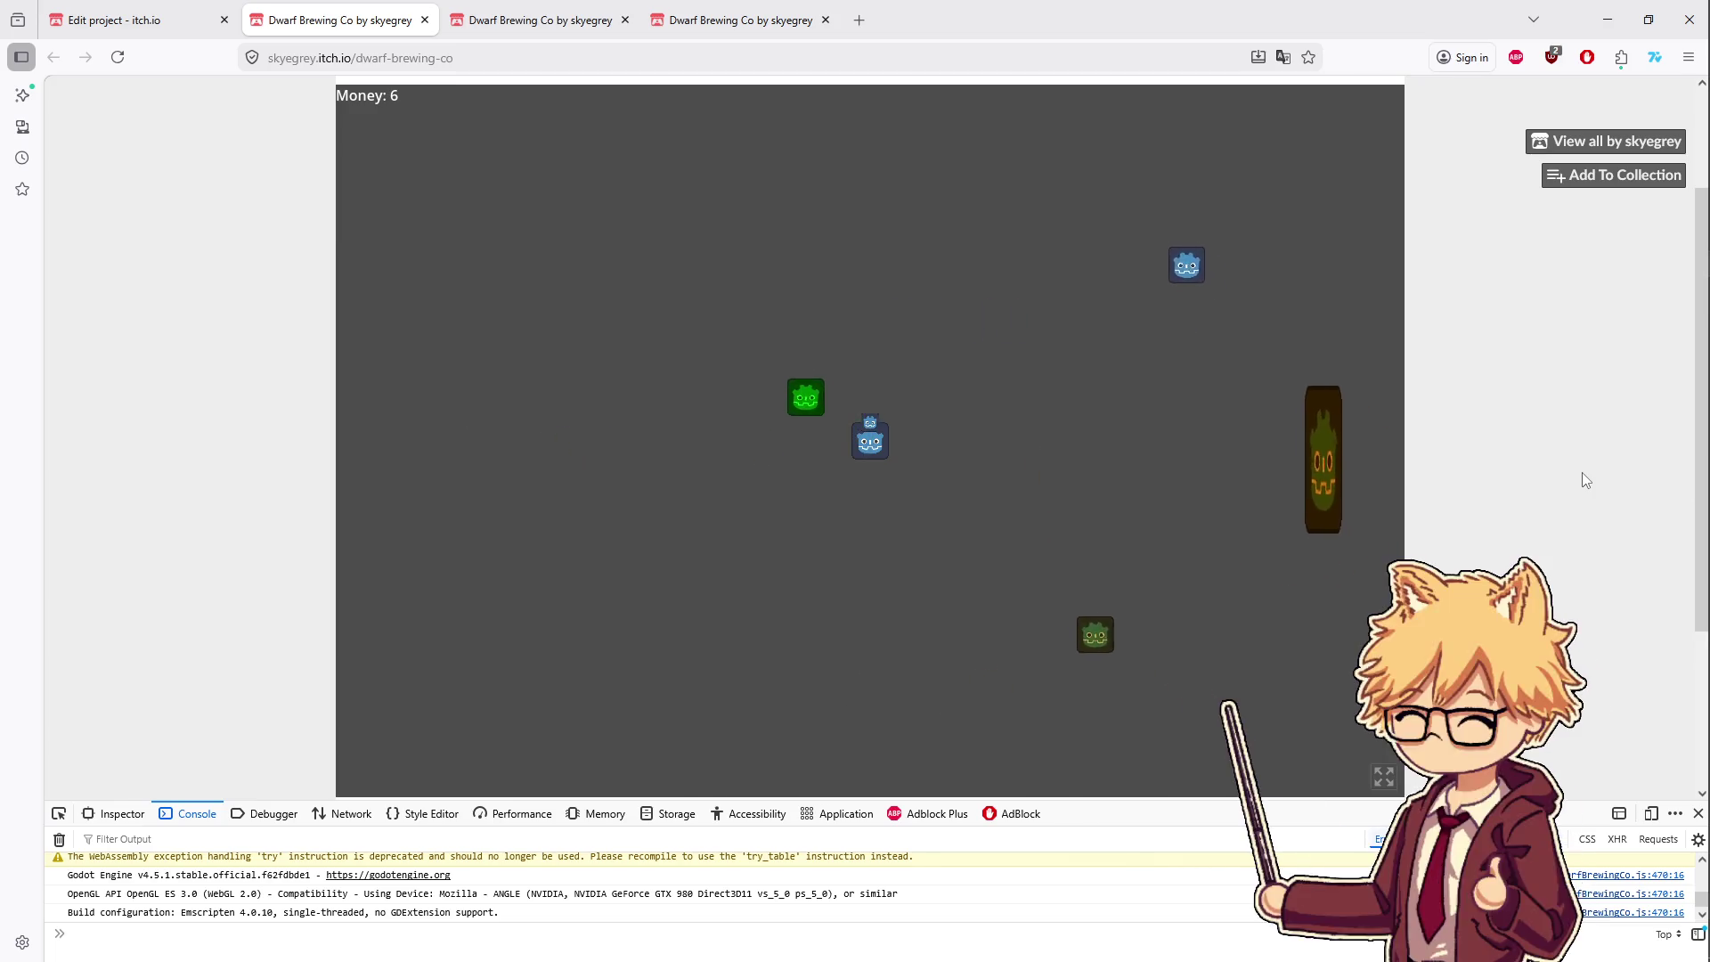
pyautogui.press('d')
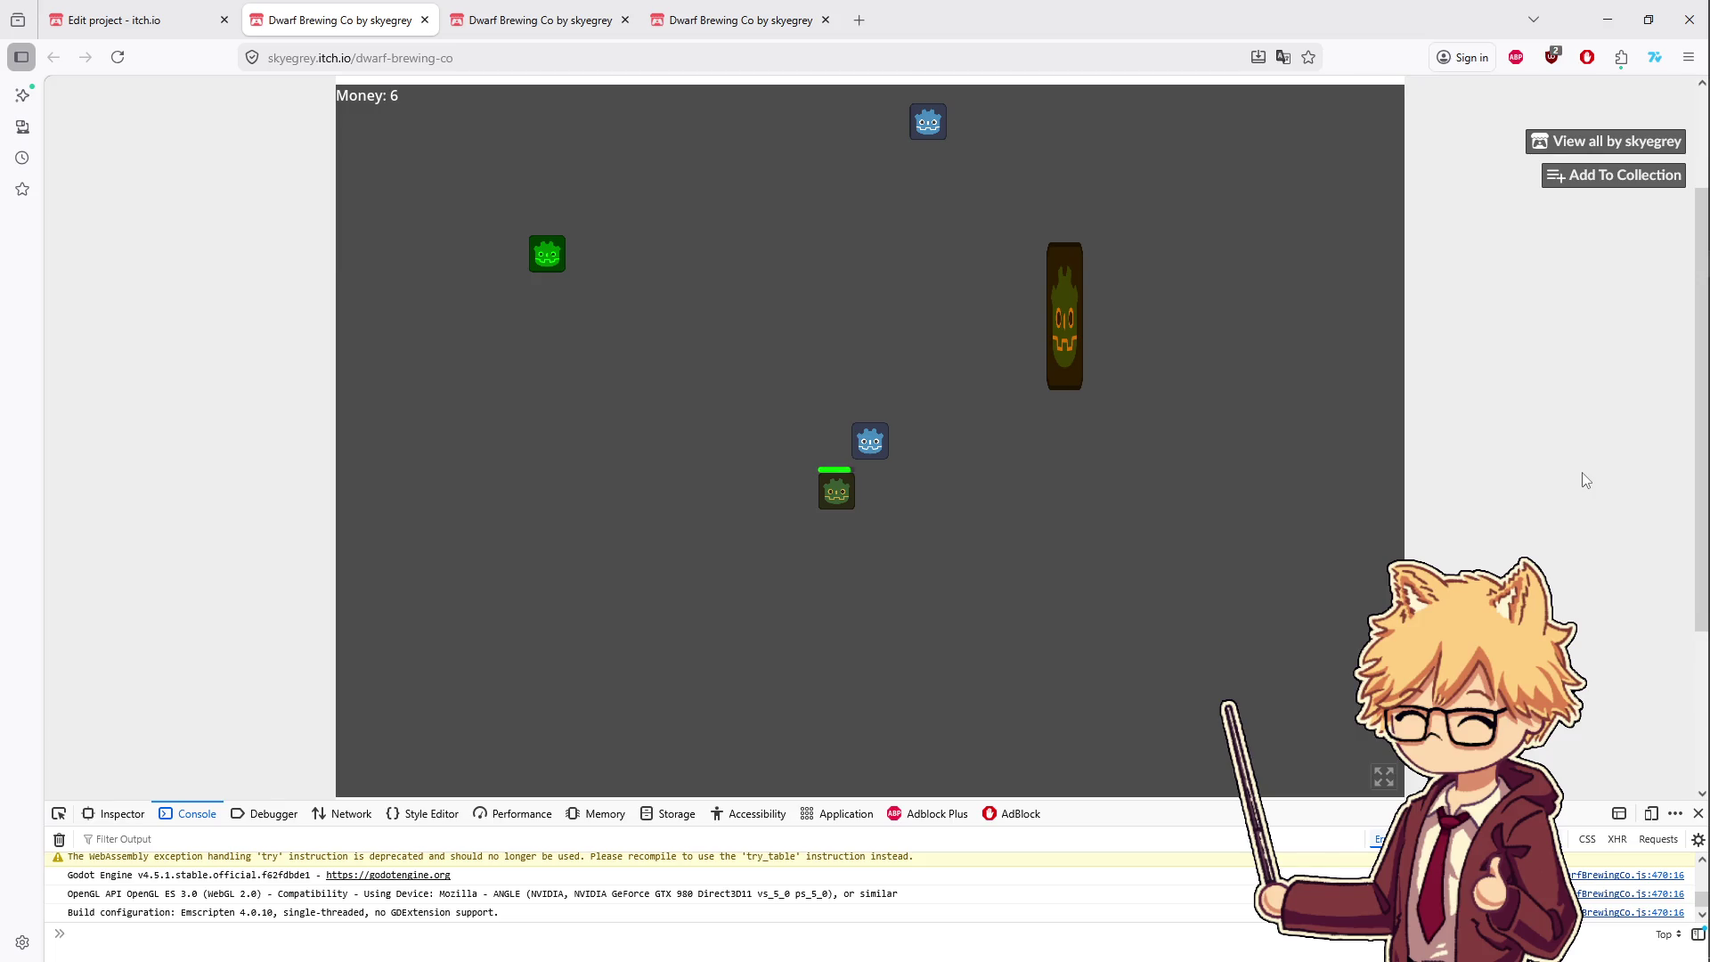
pyautogui.press('w')
pyautogui.press('d')
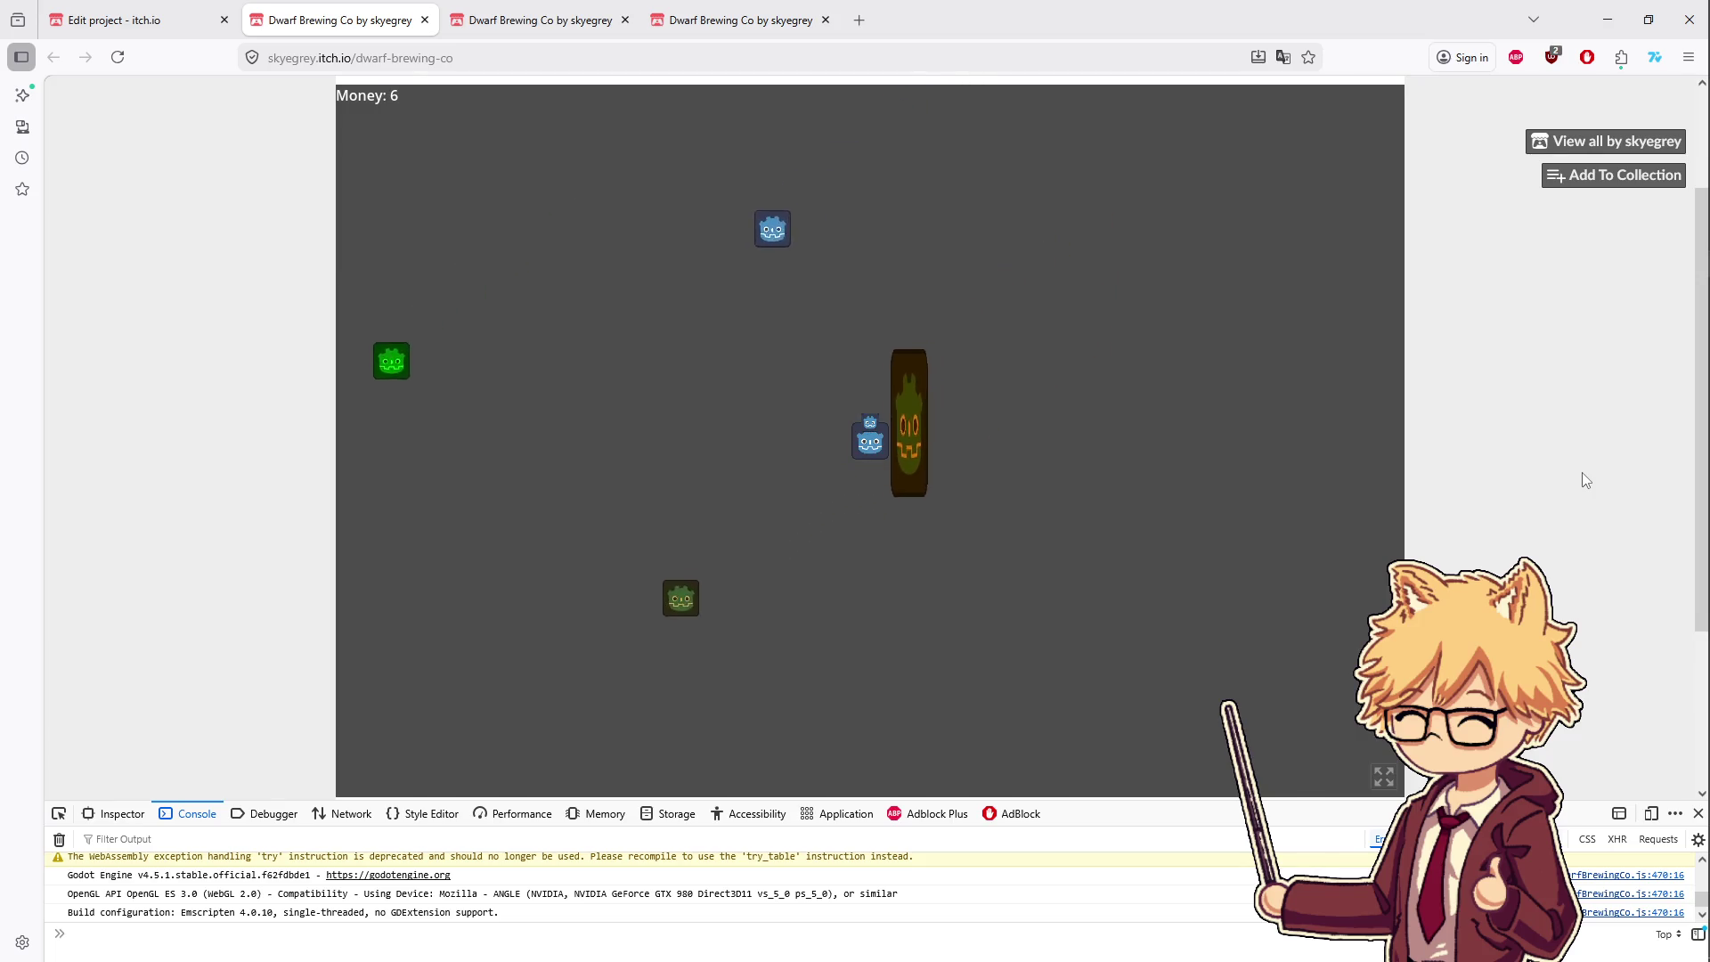
pyautogui.press('a')
pyautogui.press('s')
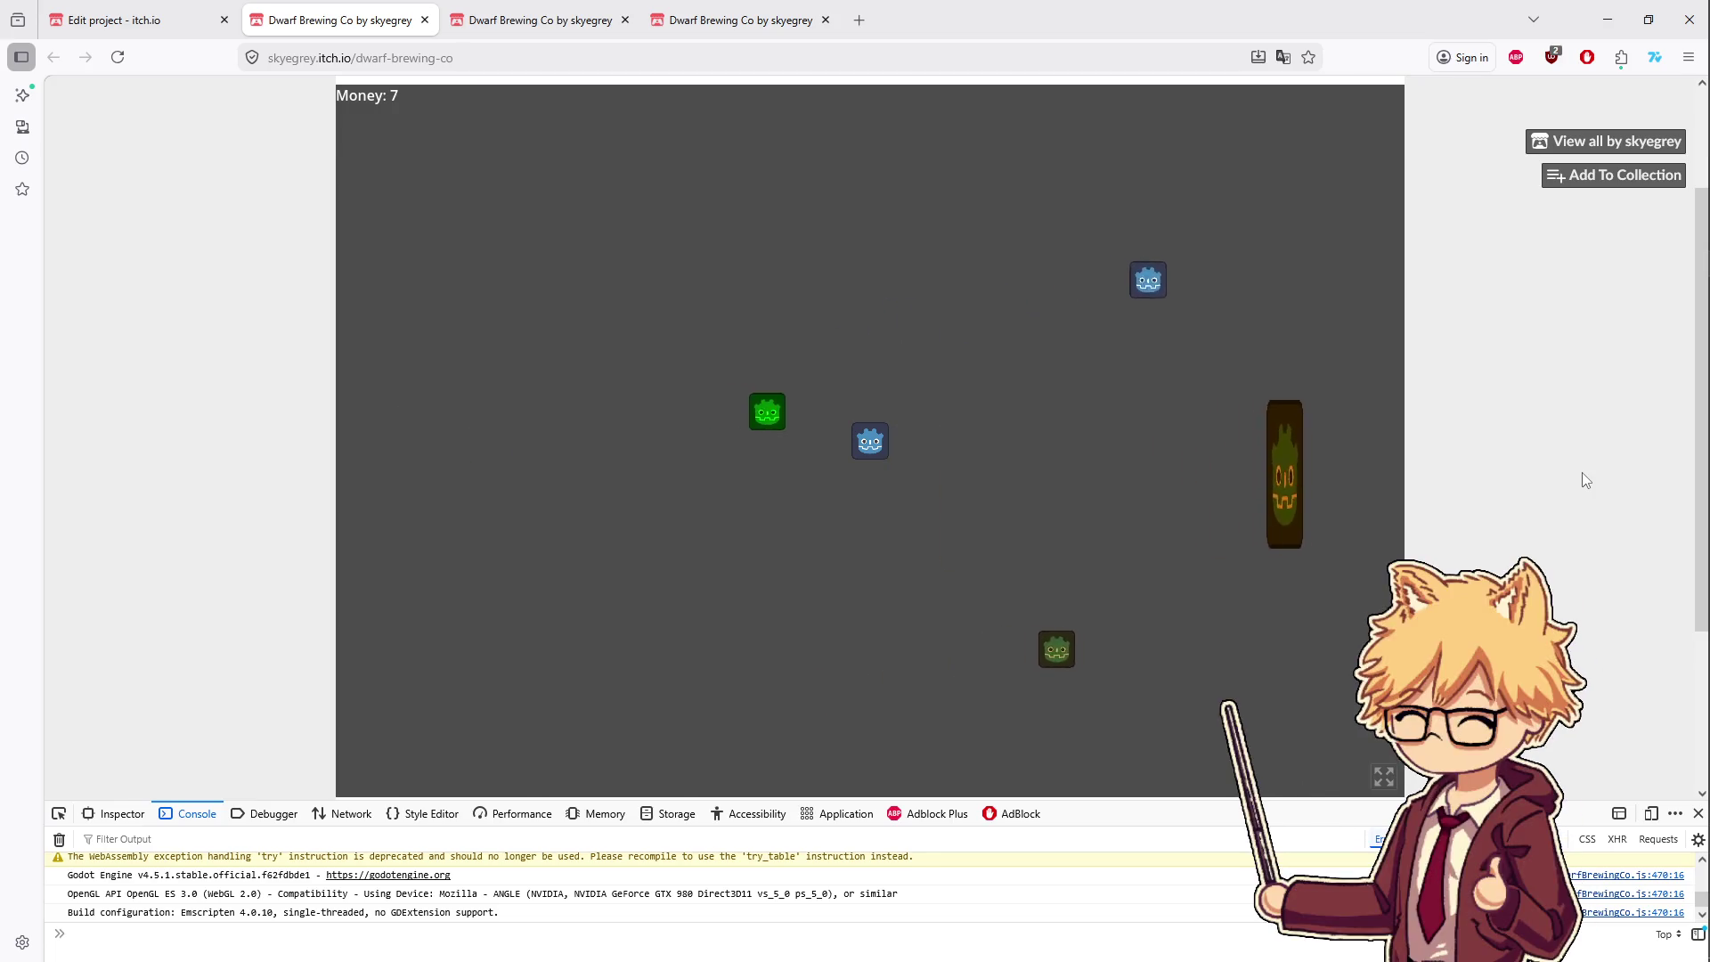
pyautogui.press('d')
pyautogui.press('d')
pyautogui.press('s')
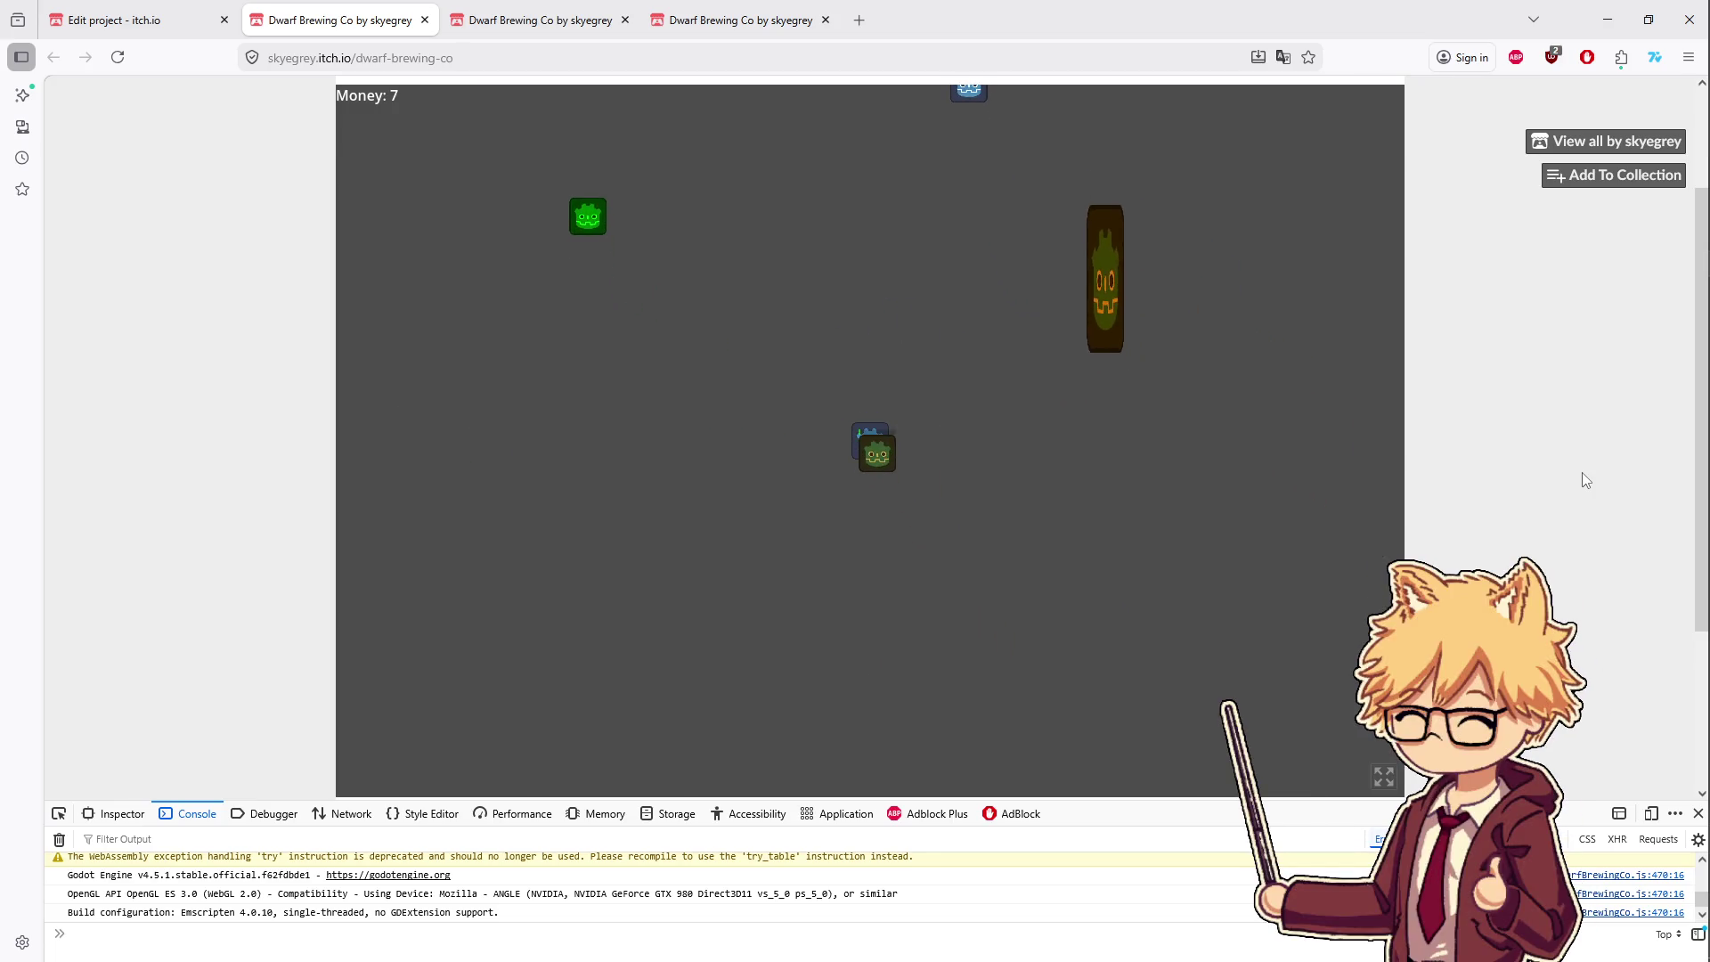
pyautogui.press('d')
pyautogui.press('w')
pyautogui.press('a')
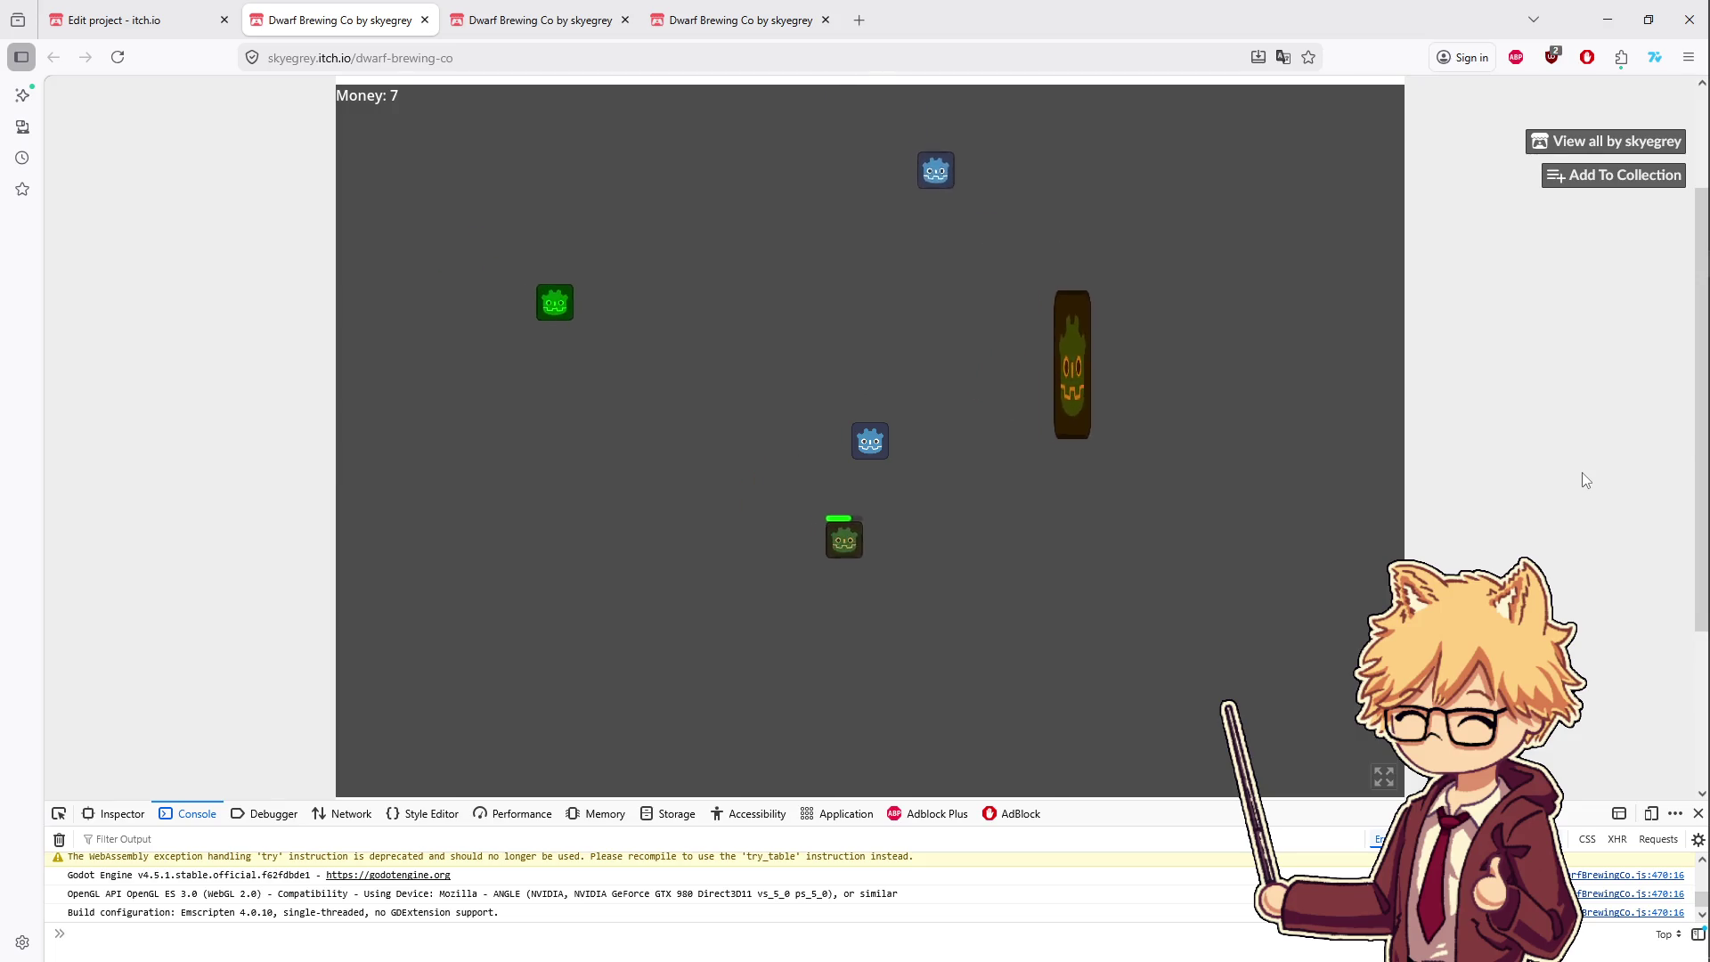
pyautogui.press('w')
pyautogui.press('d')
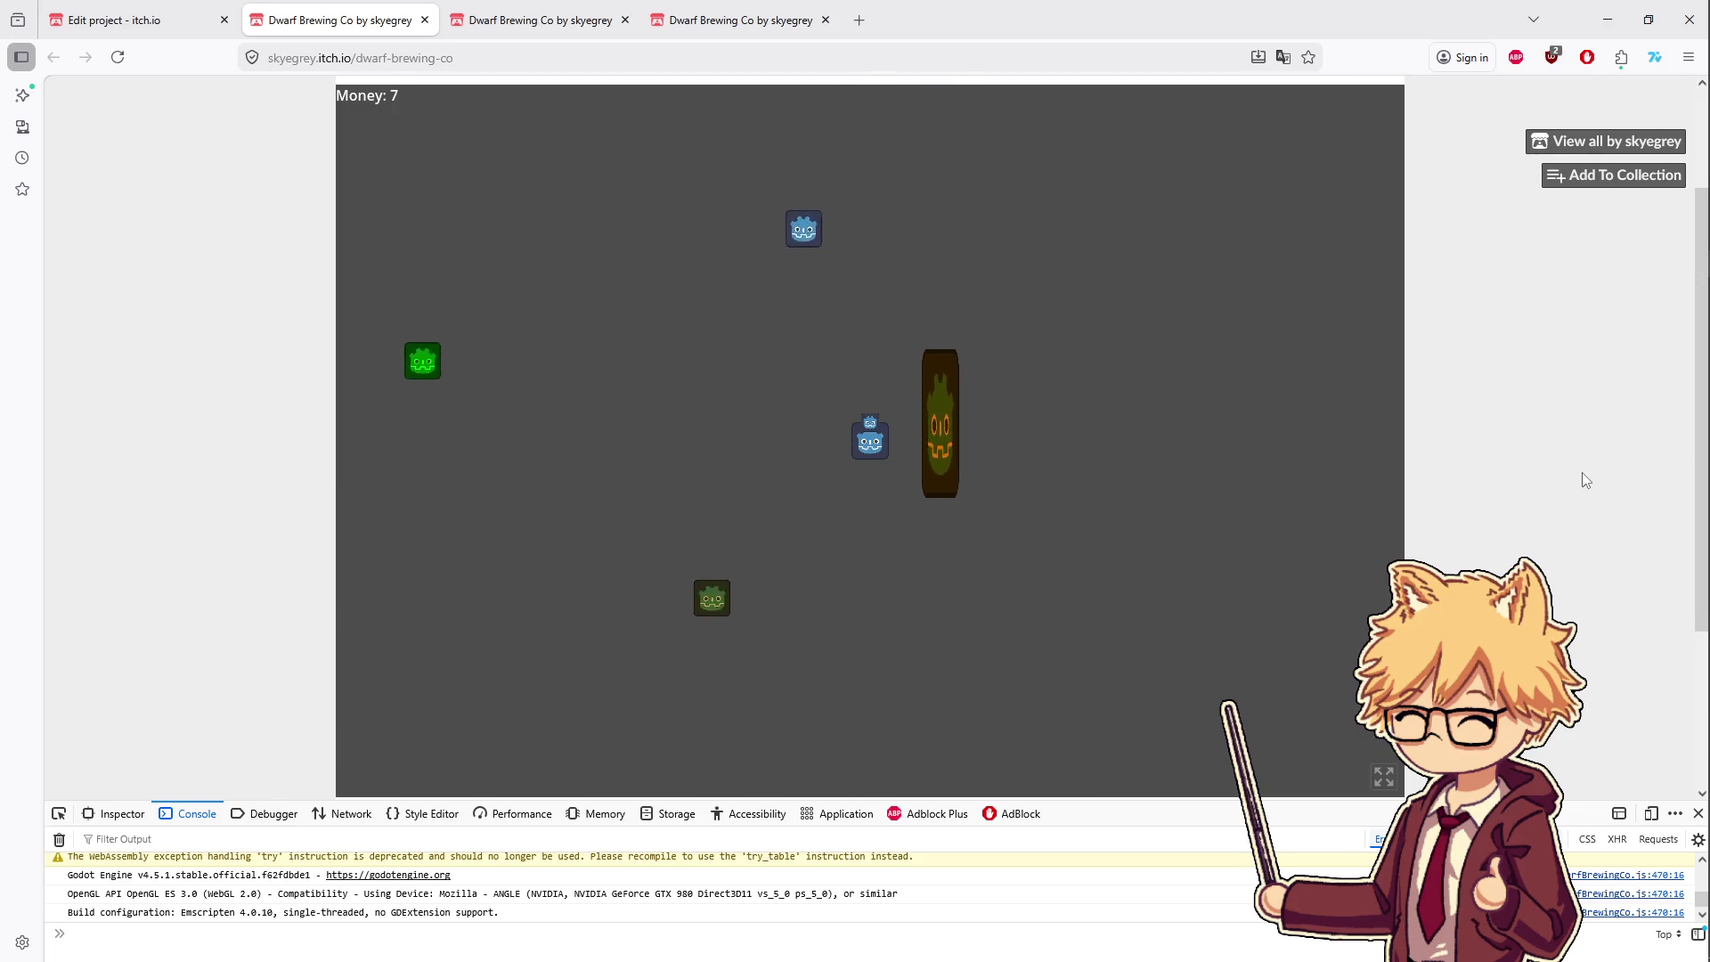
pyautogui.press('a')
pyautogui.press('a')
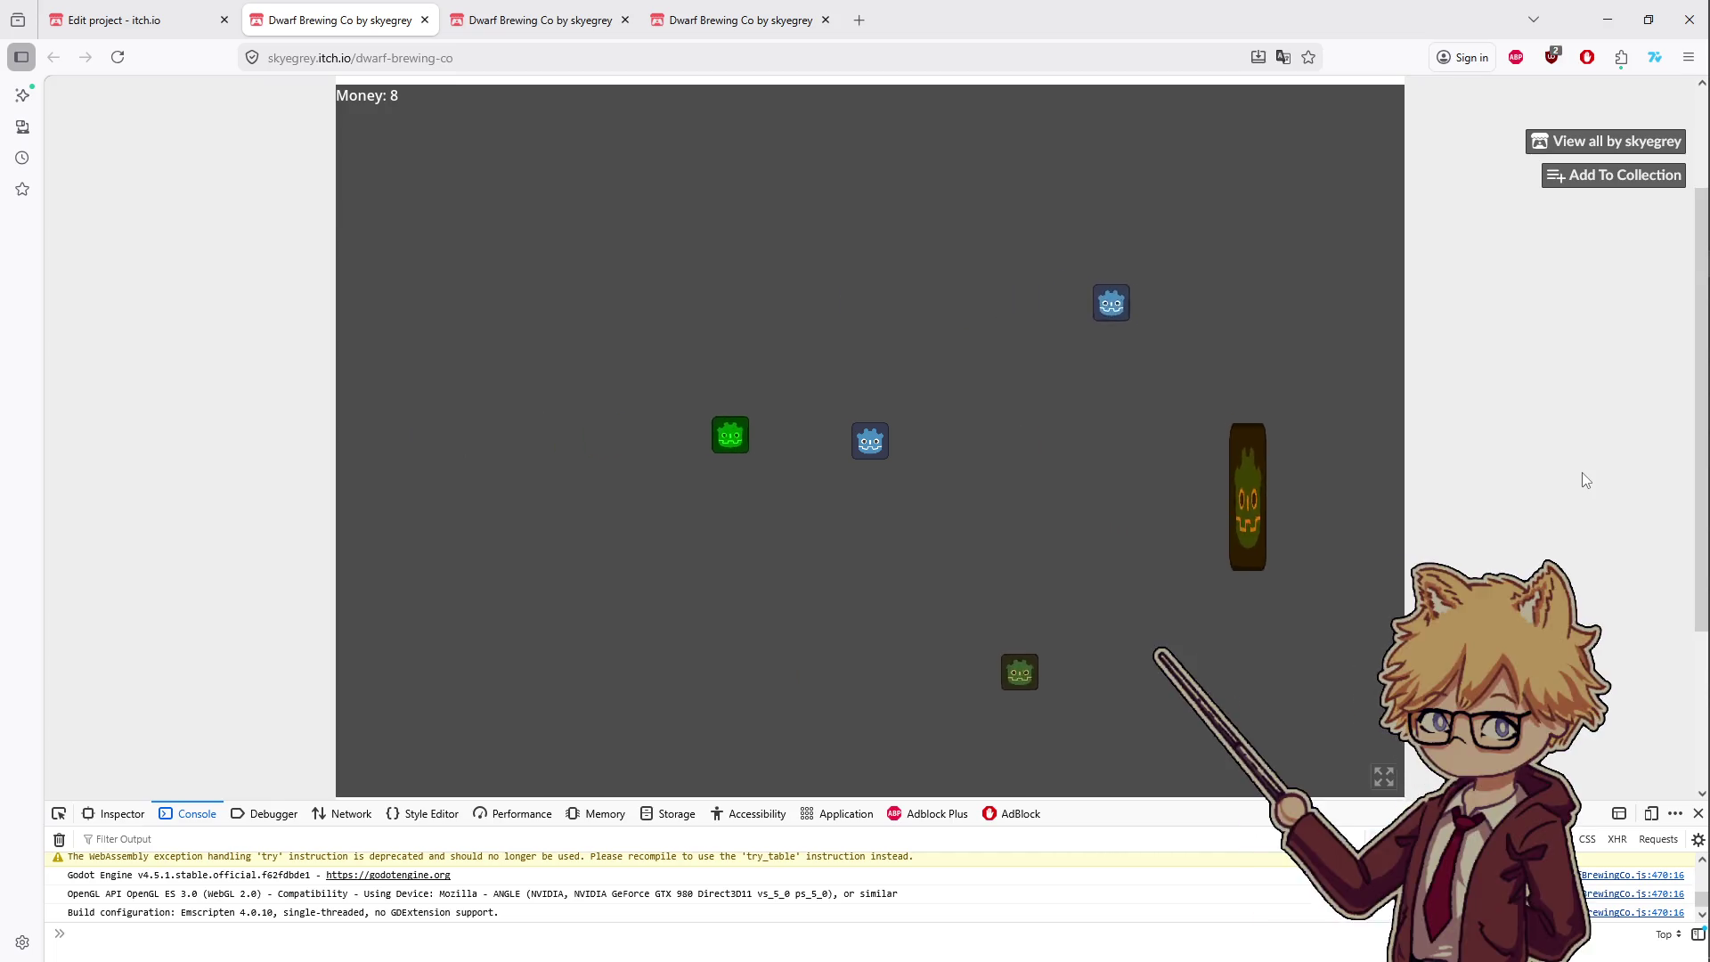
# - Steer the player back and forth across the room, raising Money to 11
pyautogui.press('s')
pyautogui.press('d')
pyautogui.press('d')
pyautogui.press('s')
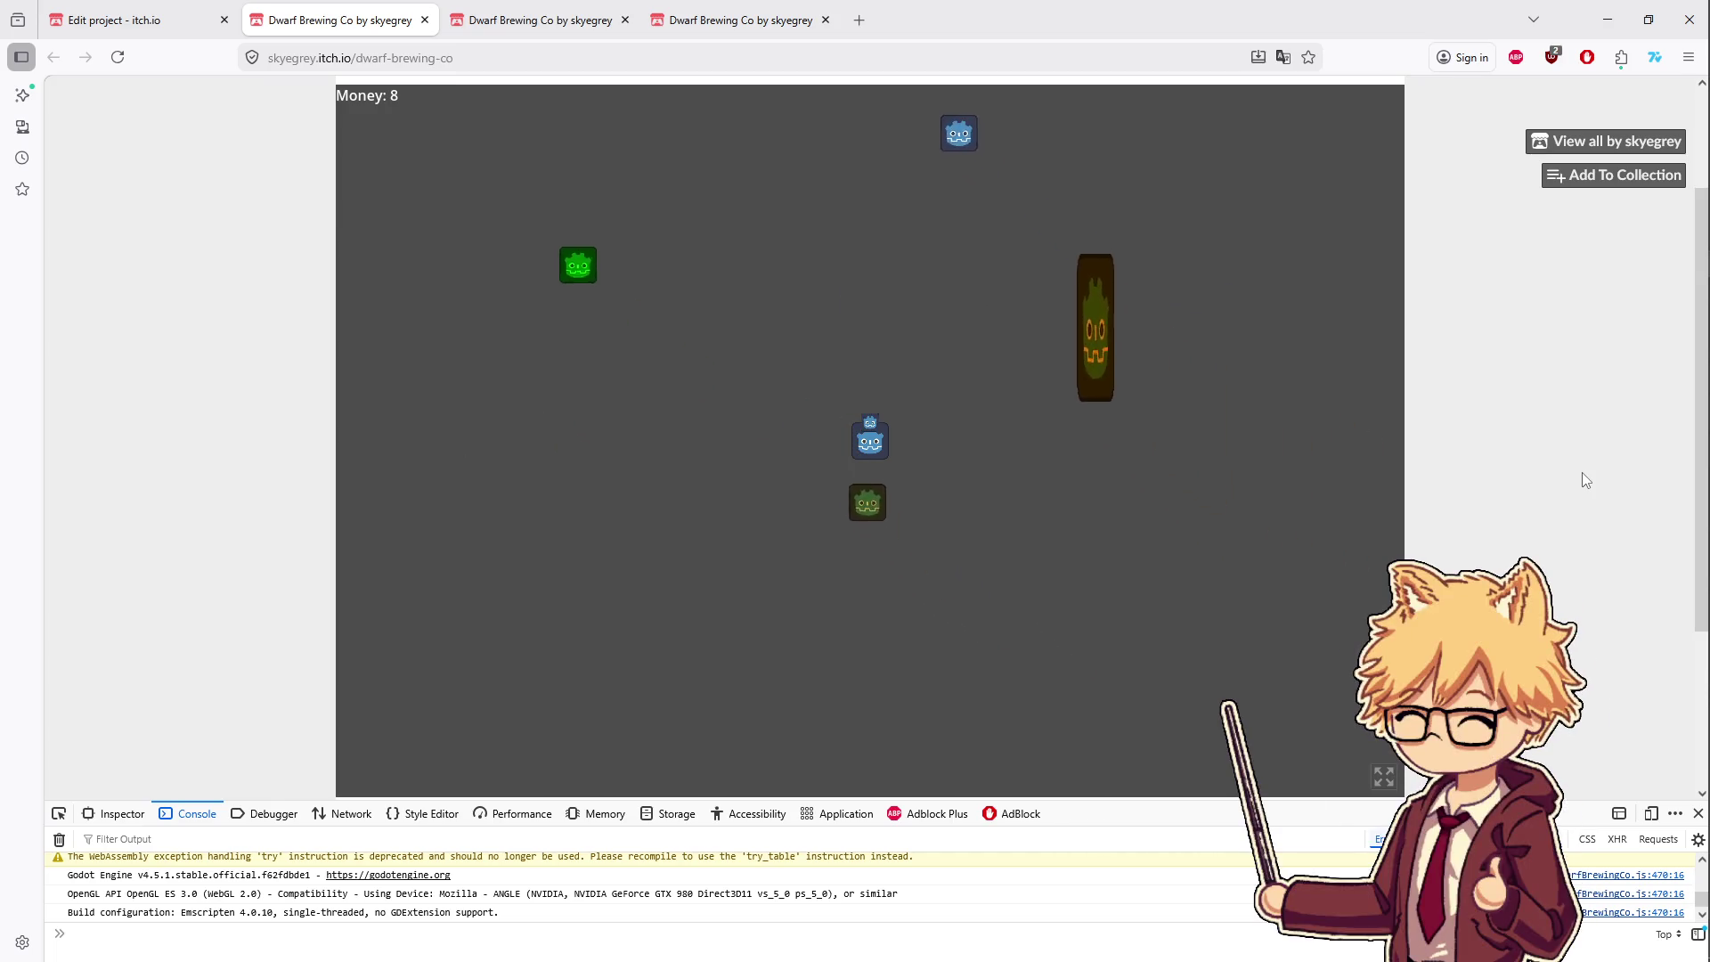
pyautogui.press('w')
pyautogui.press('a')
pyautogui.press('s')
pyautogui.press('d')
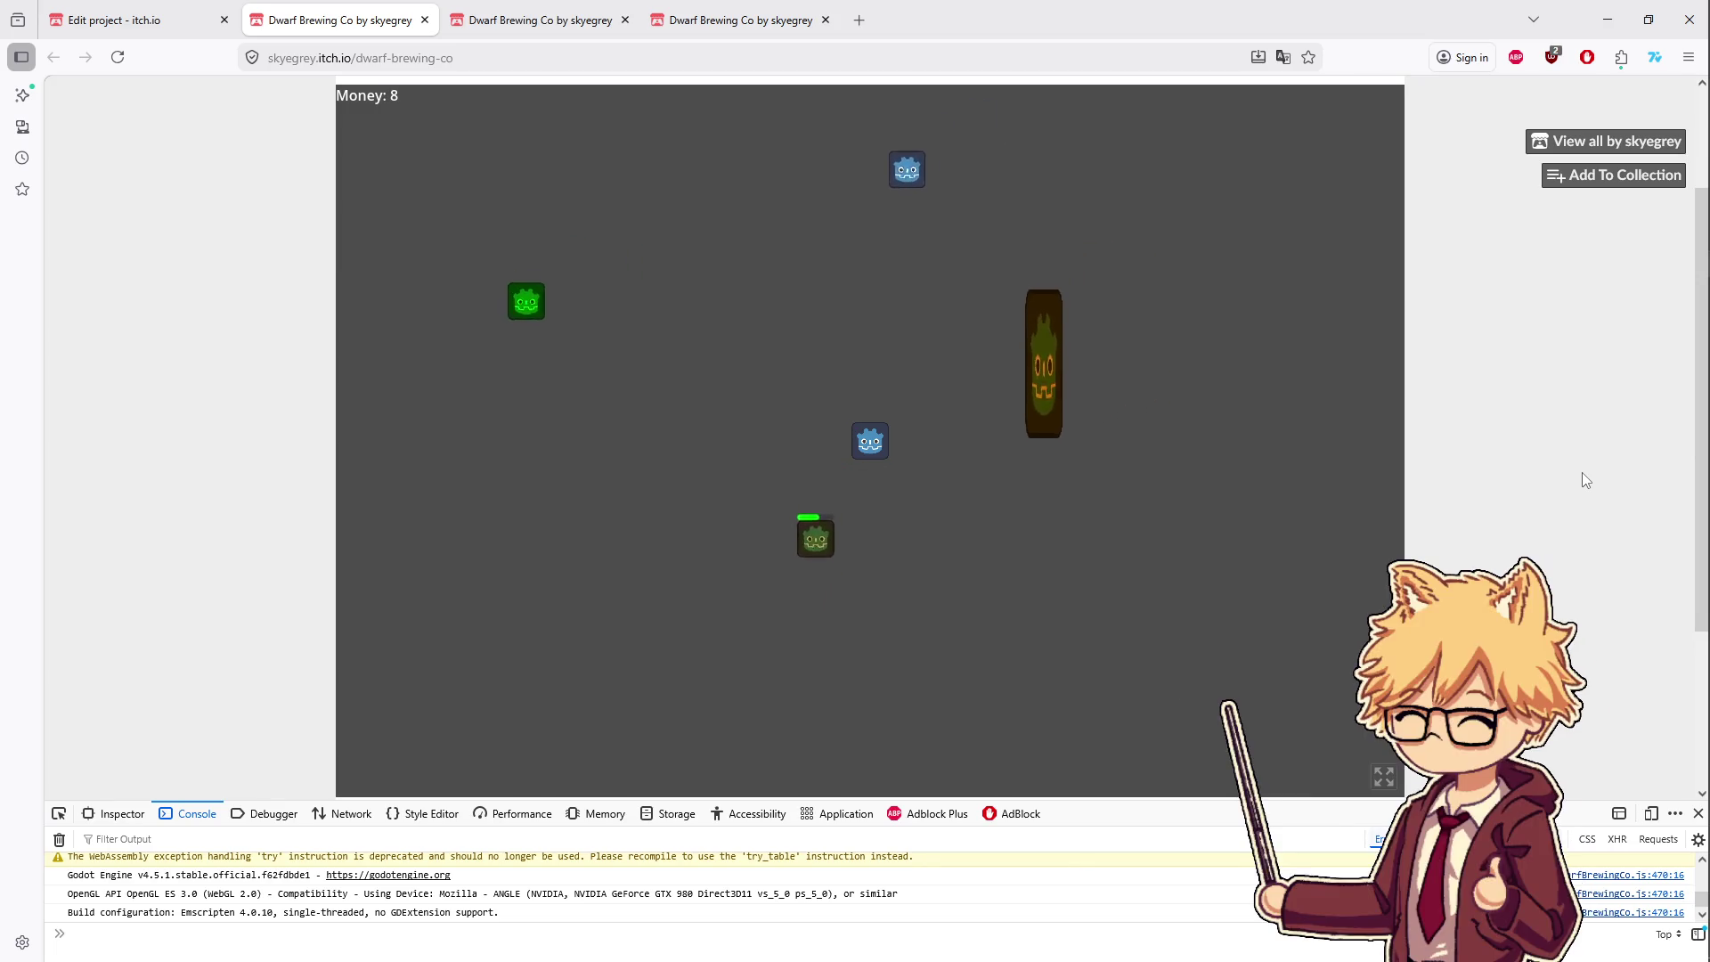
pyautogui.press('a')
pyautogui.press('s')
pyautogui.press('d')
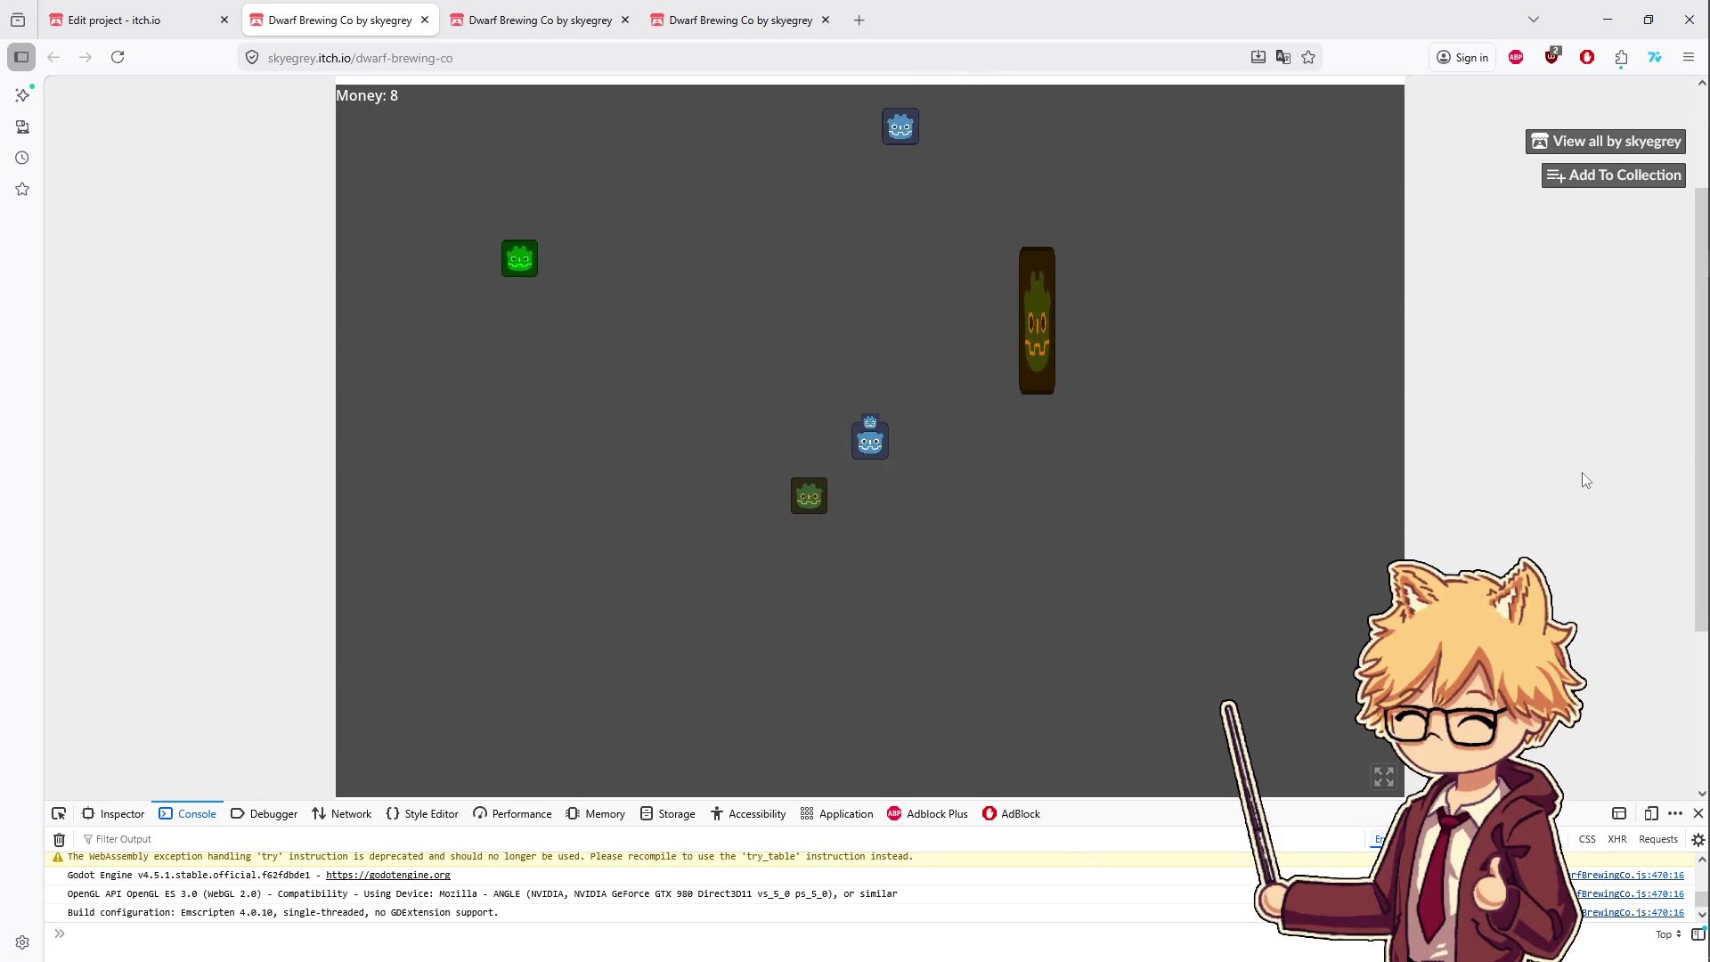
pyautogui.press('w')
pyautogui.press('a')
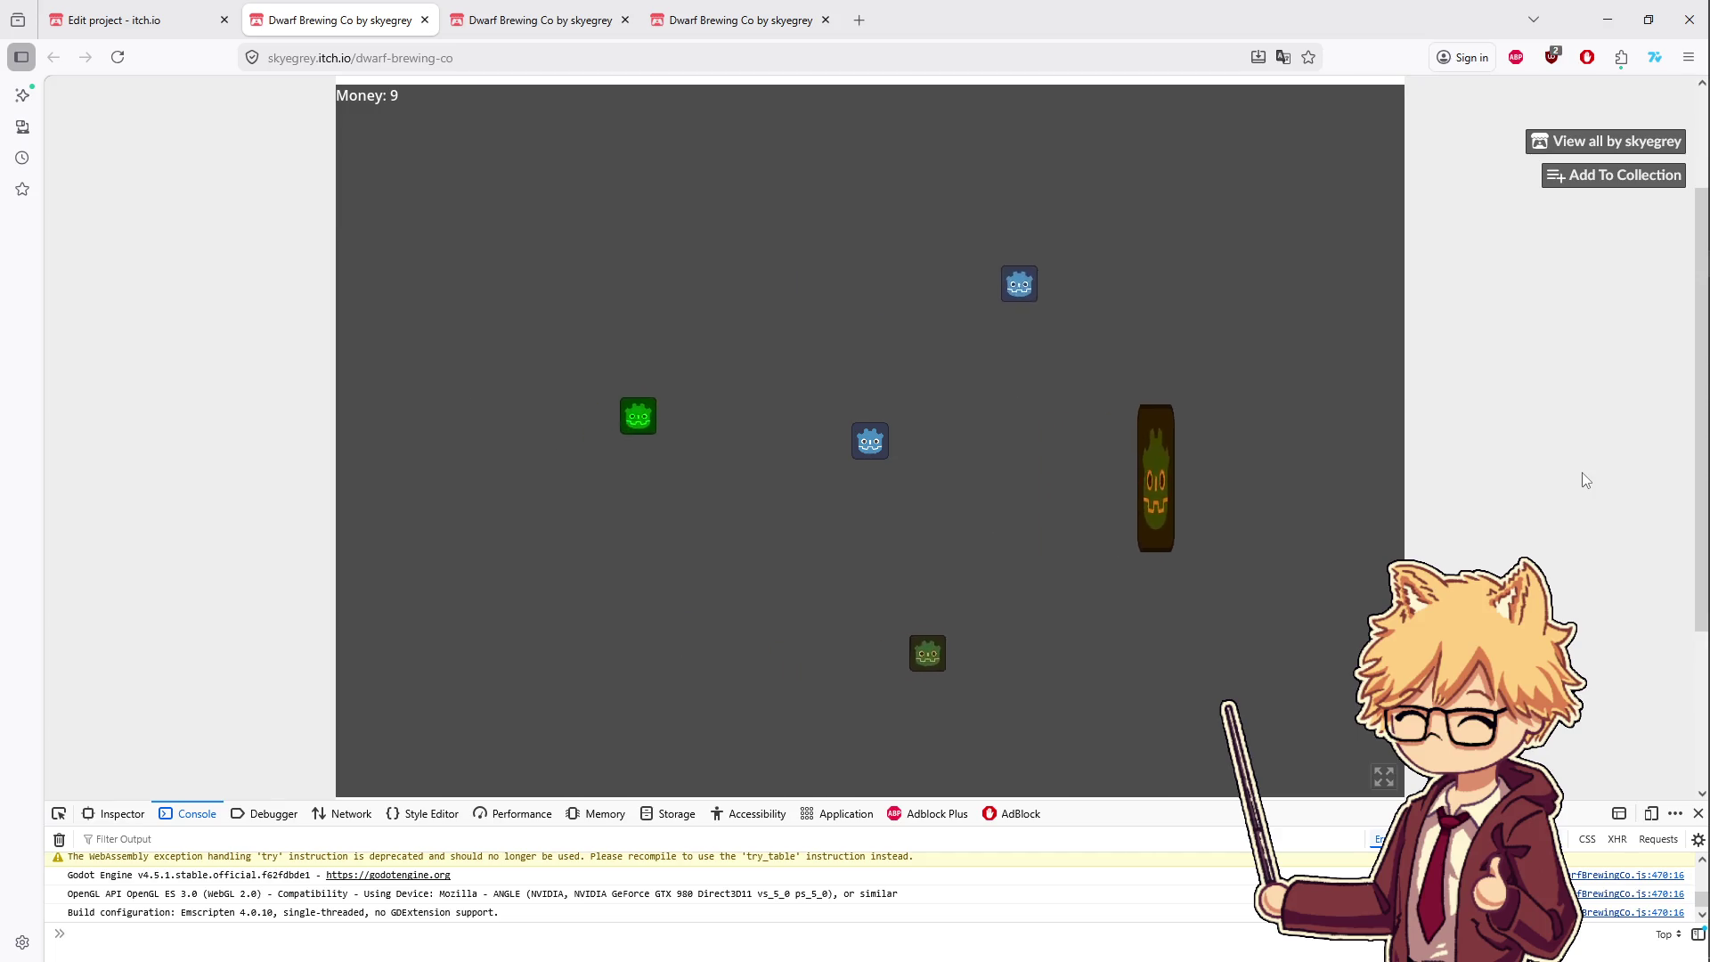
pyautogui.press('d')
pyautogui.press('s')
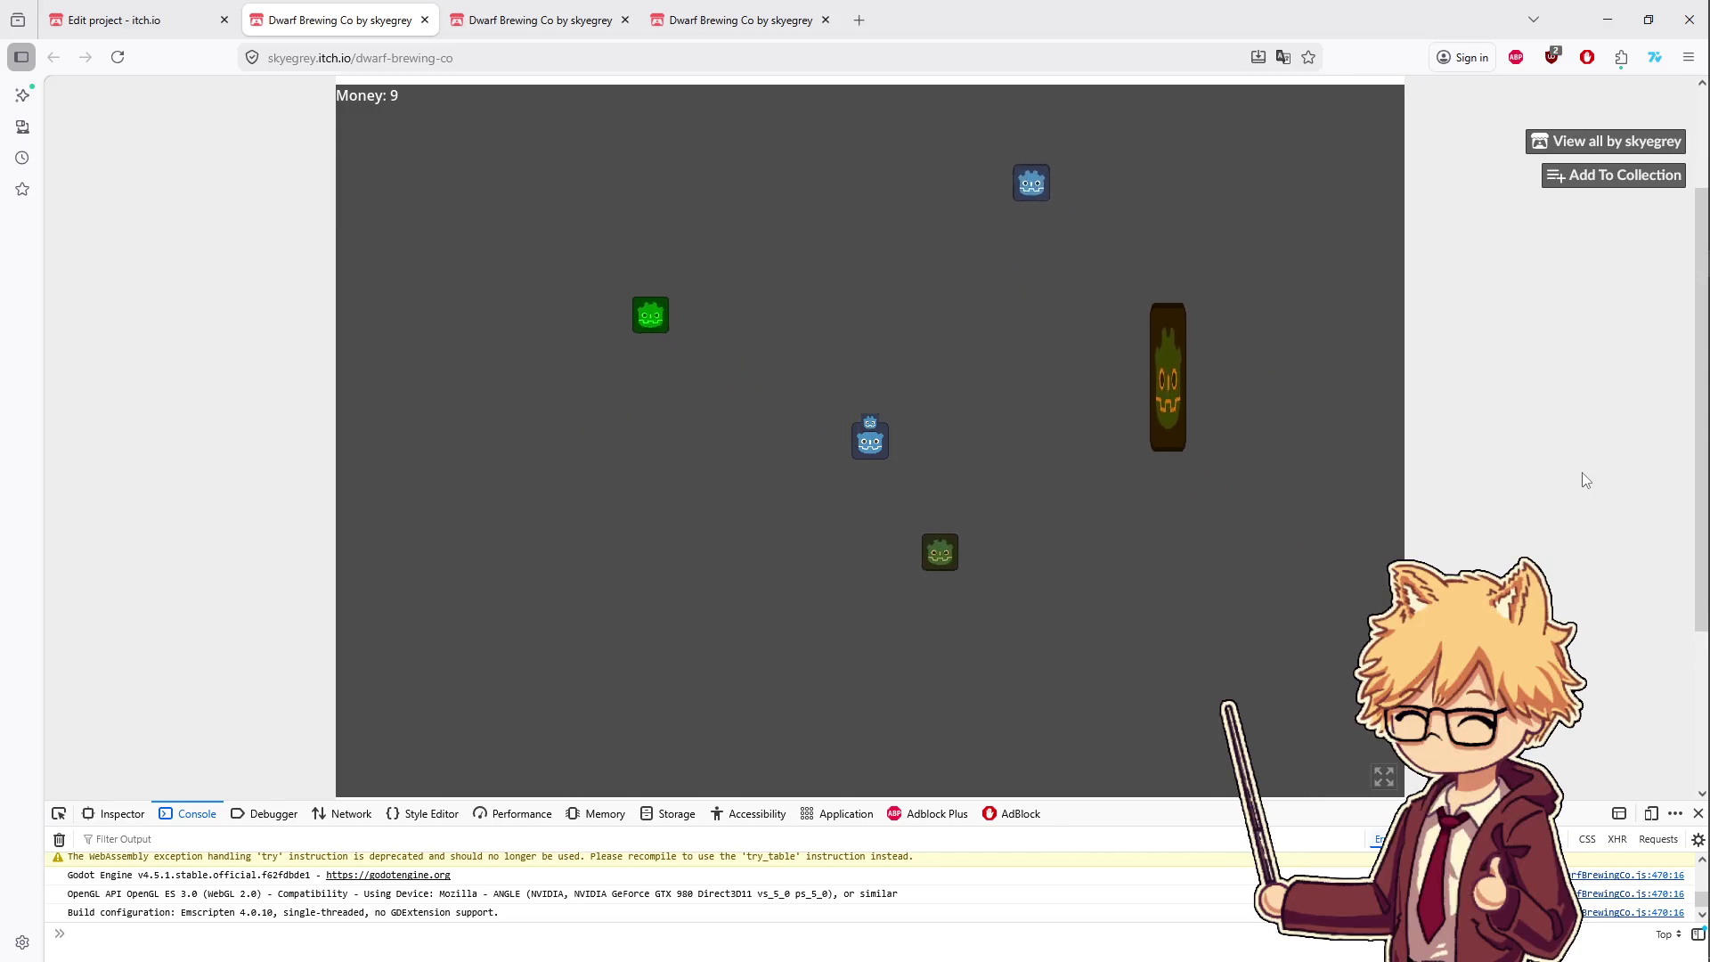
pyautogui.press('w')
pyautogui.press('a')
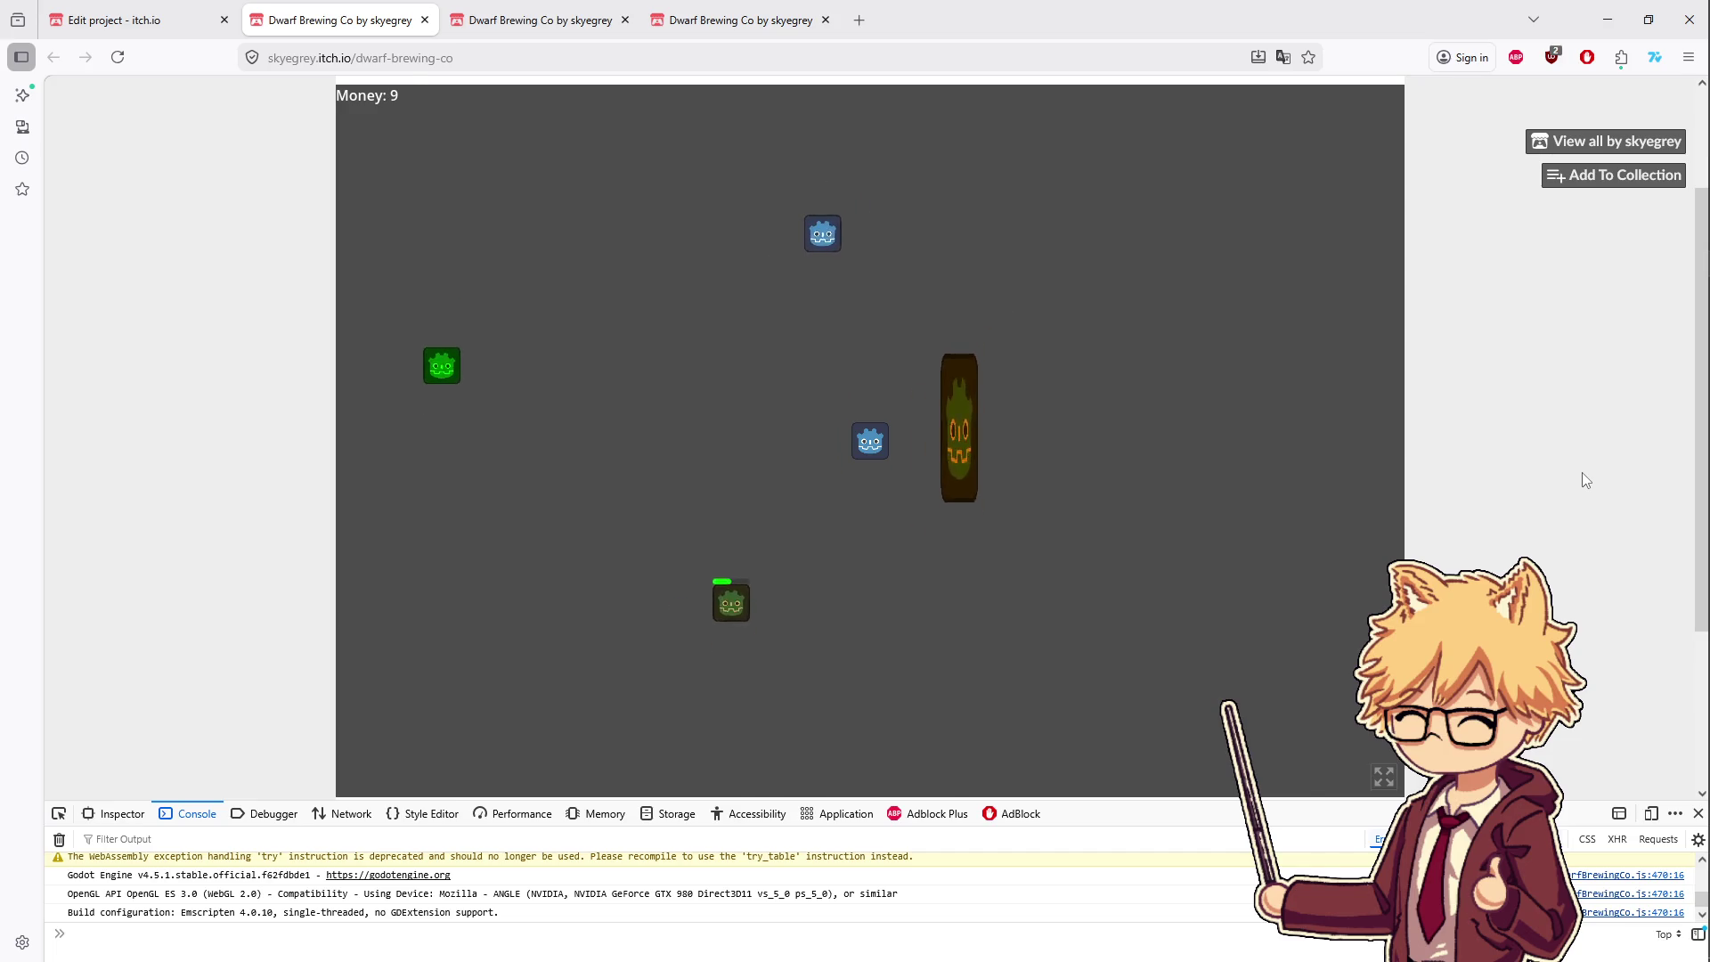
pyautogui.press('a')
pyautogui.press('s')
pyautogui.press('d')
pyautogui.press('w')
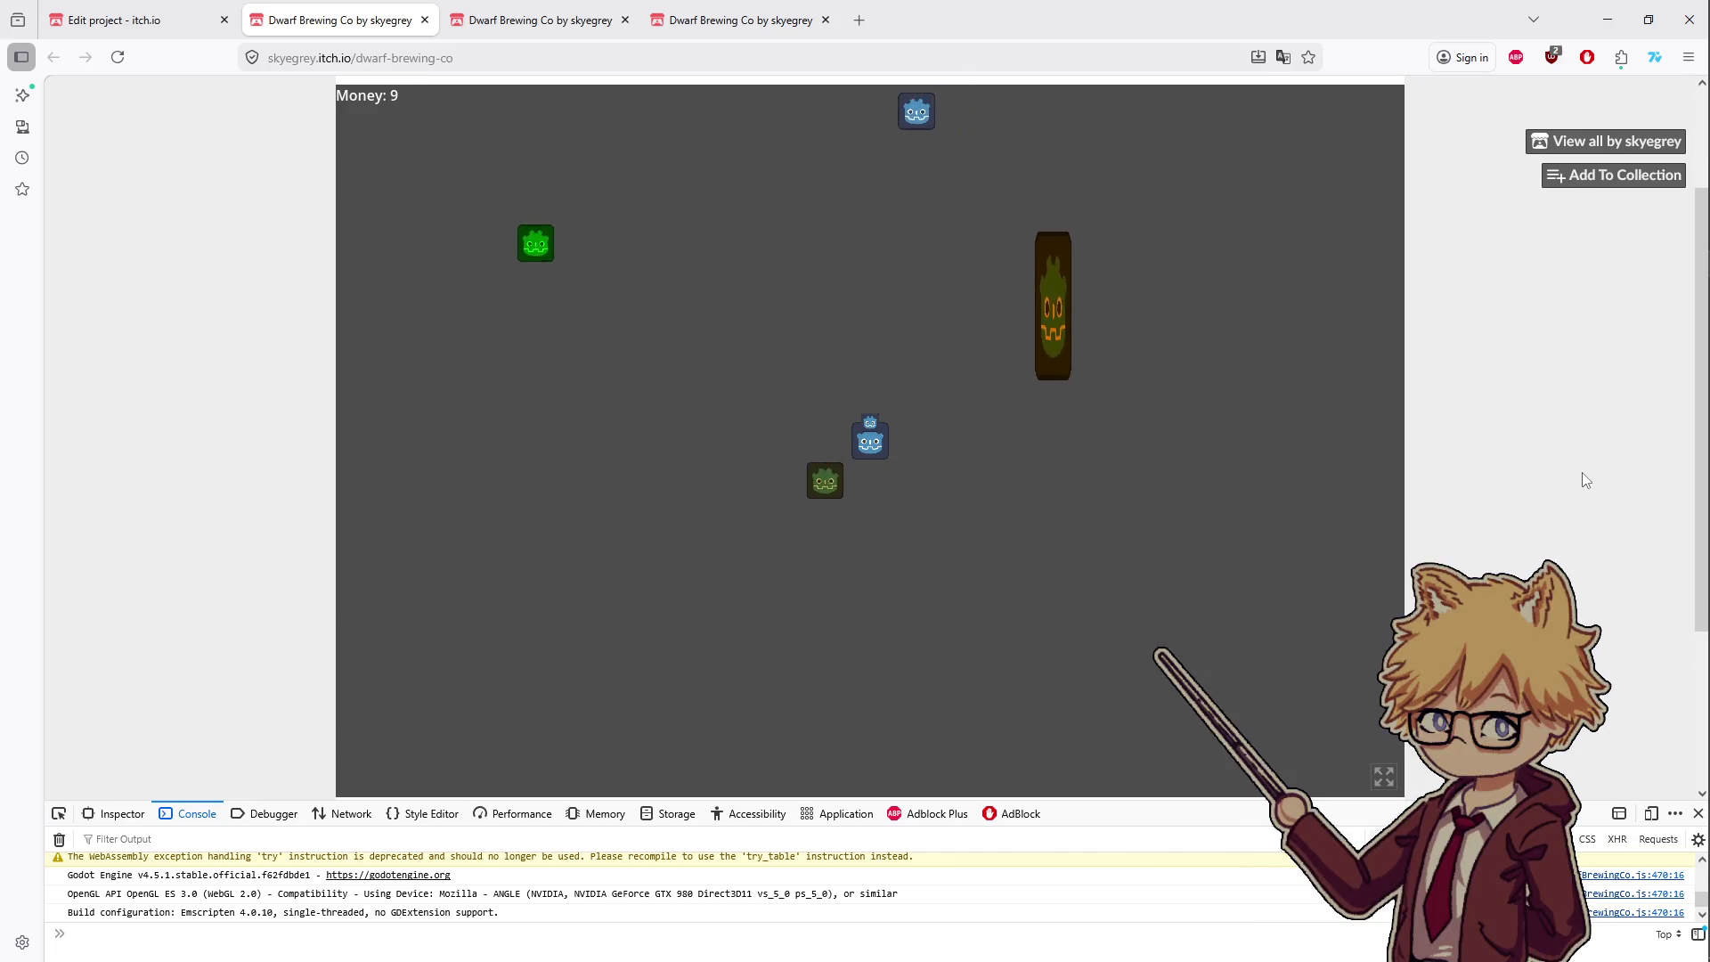
pyautogui.press('d')
pyautogui.press('w')
pyautogui.press('a')
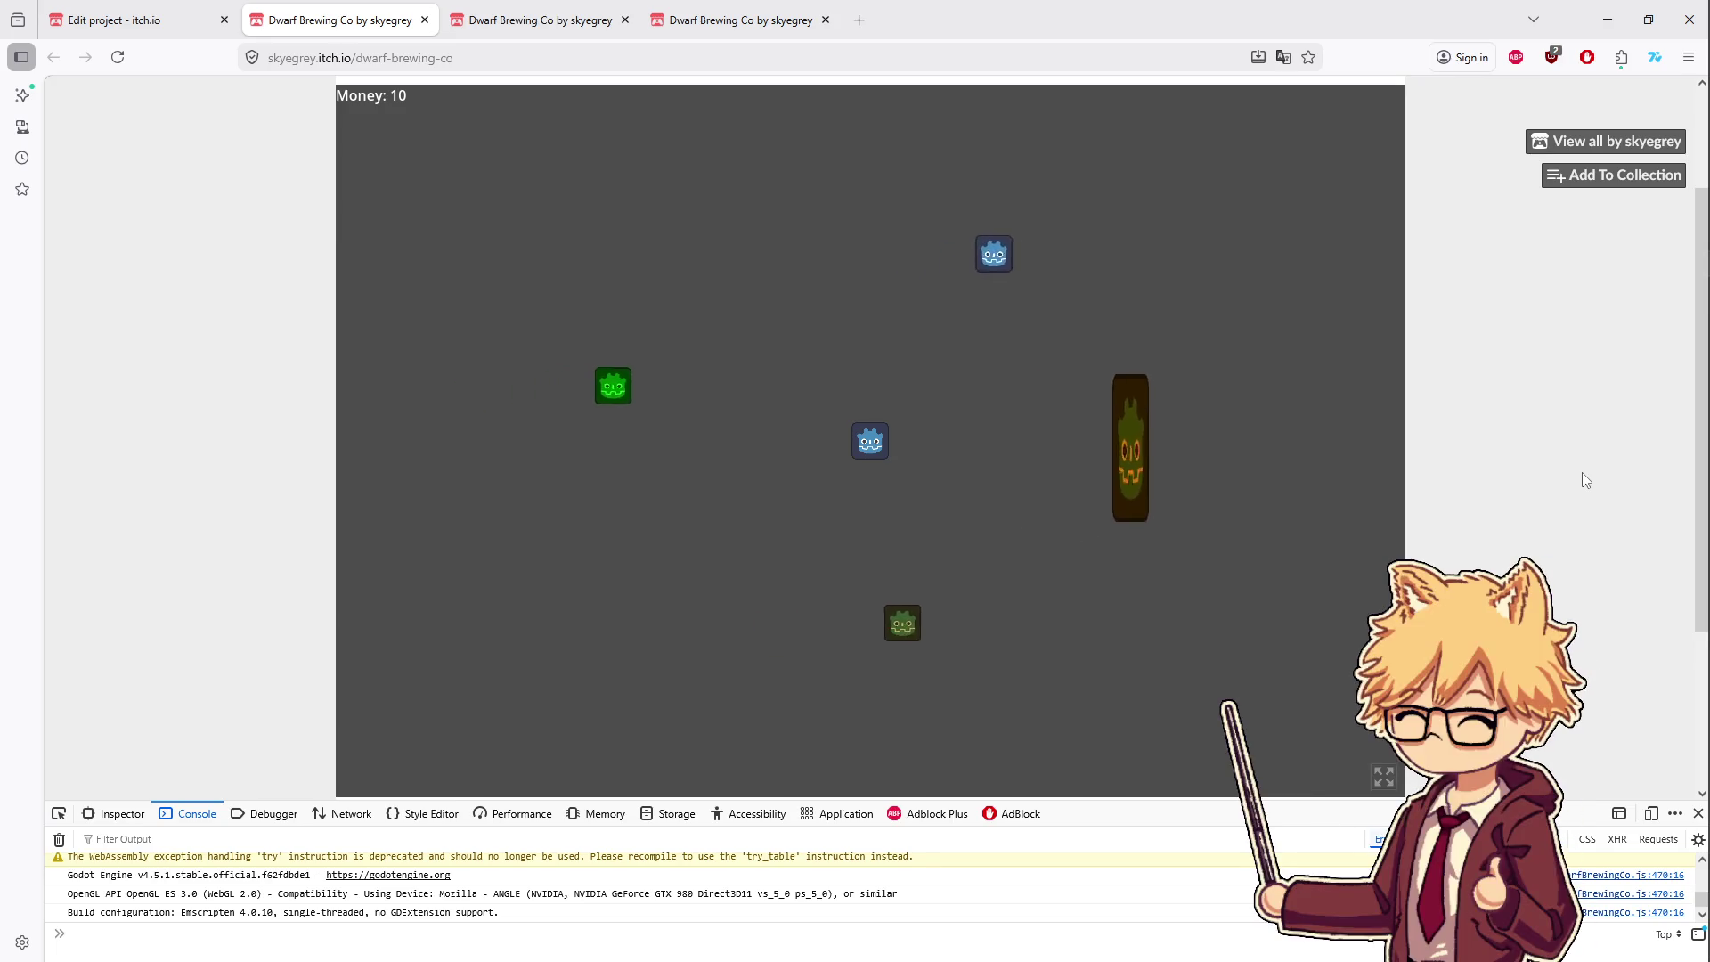
pyautogui.press('w')
pyautogui.press('d')
pyautogui.press('s')
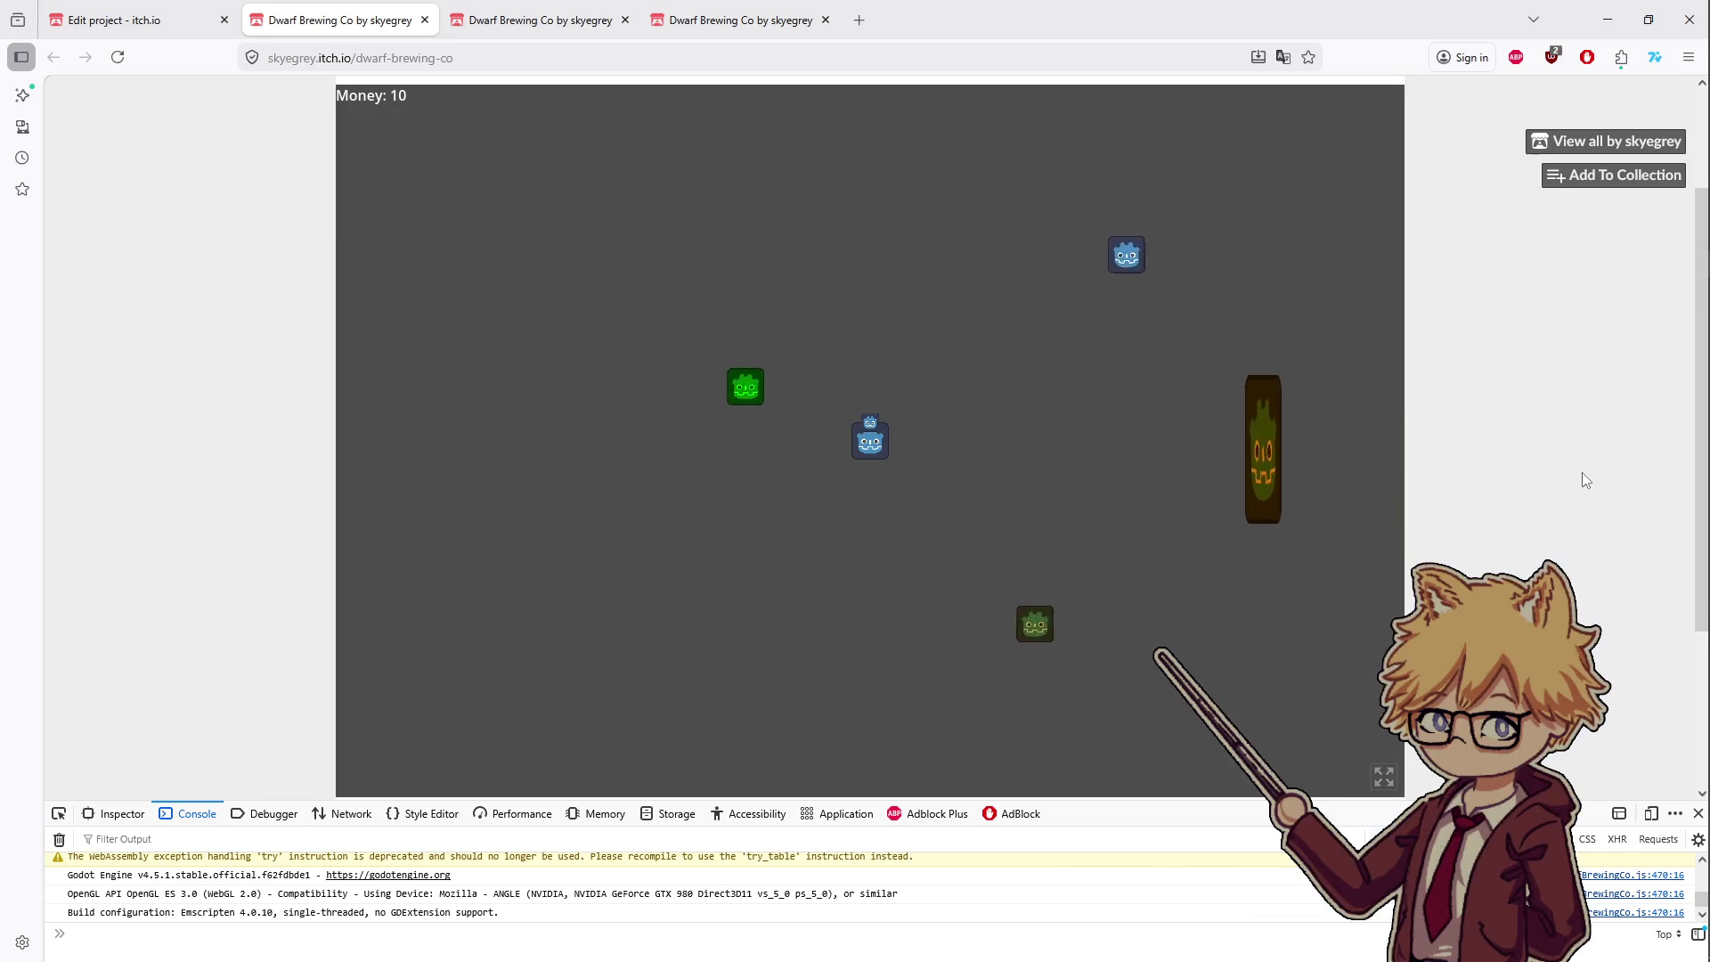
pyautogui.press('d')
pyautogui.press('s')
pyautogui.press('w')
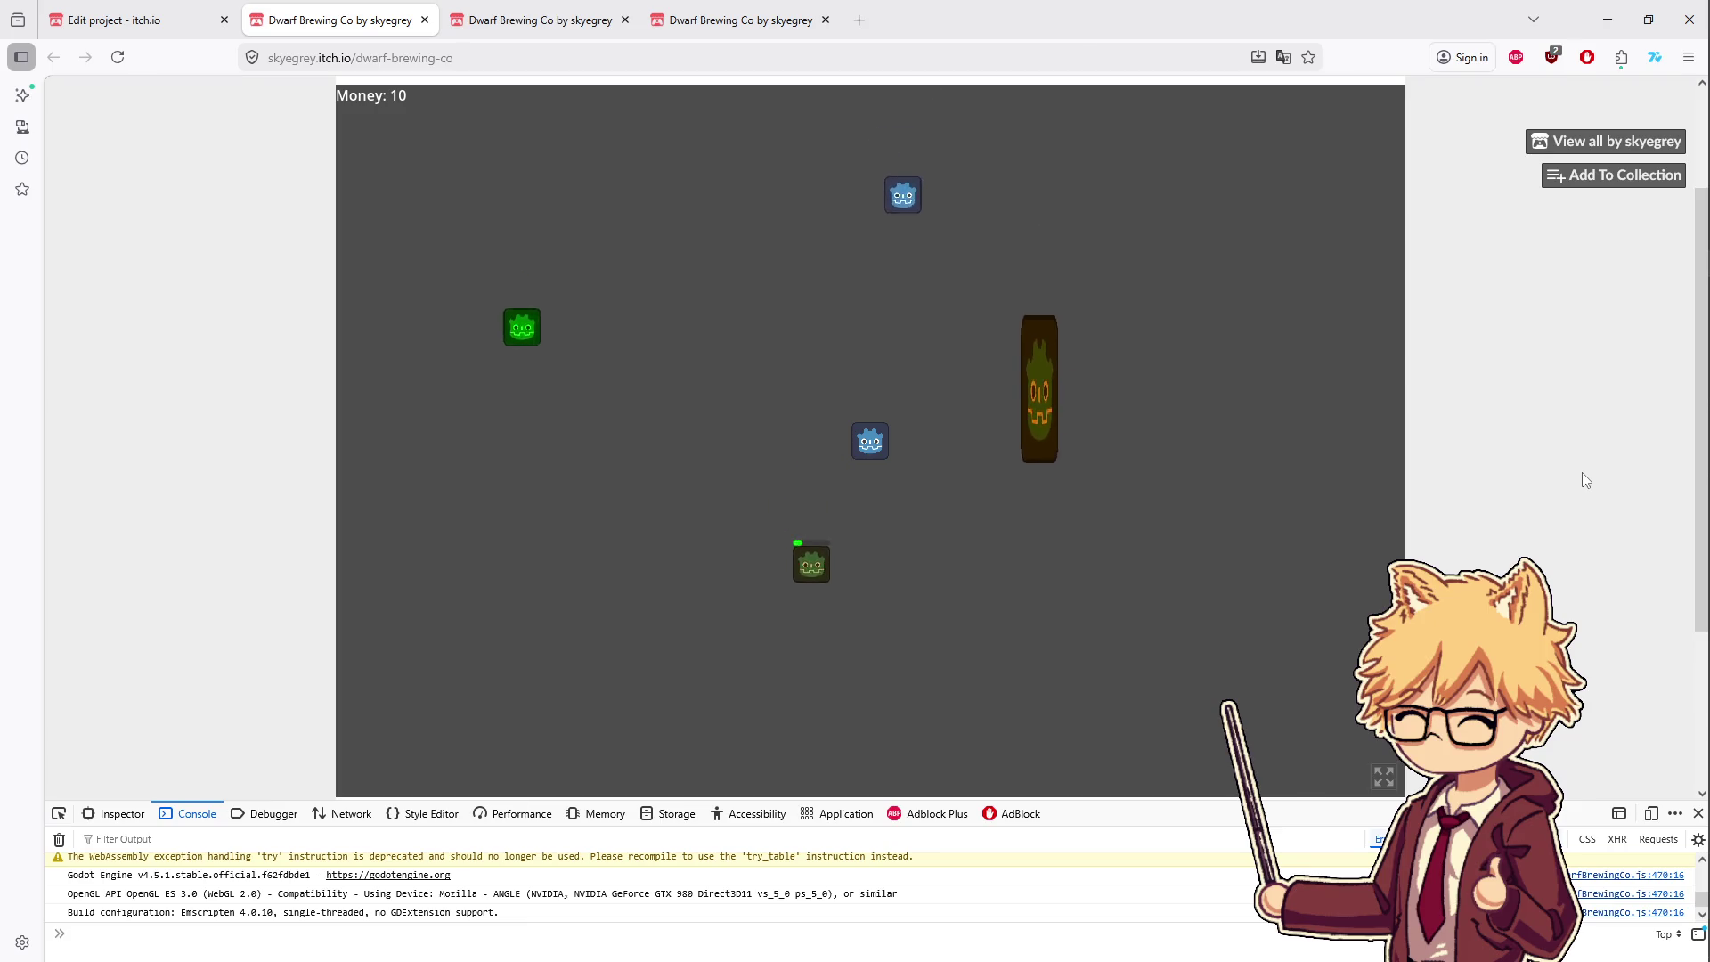
pyautogui.press('s')
pyautogui.press('a')
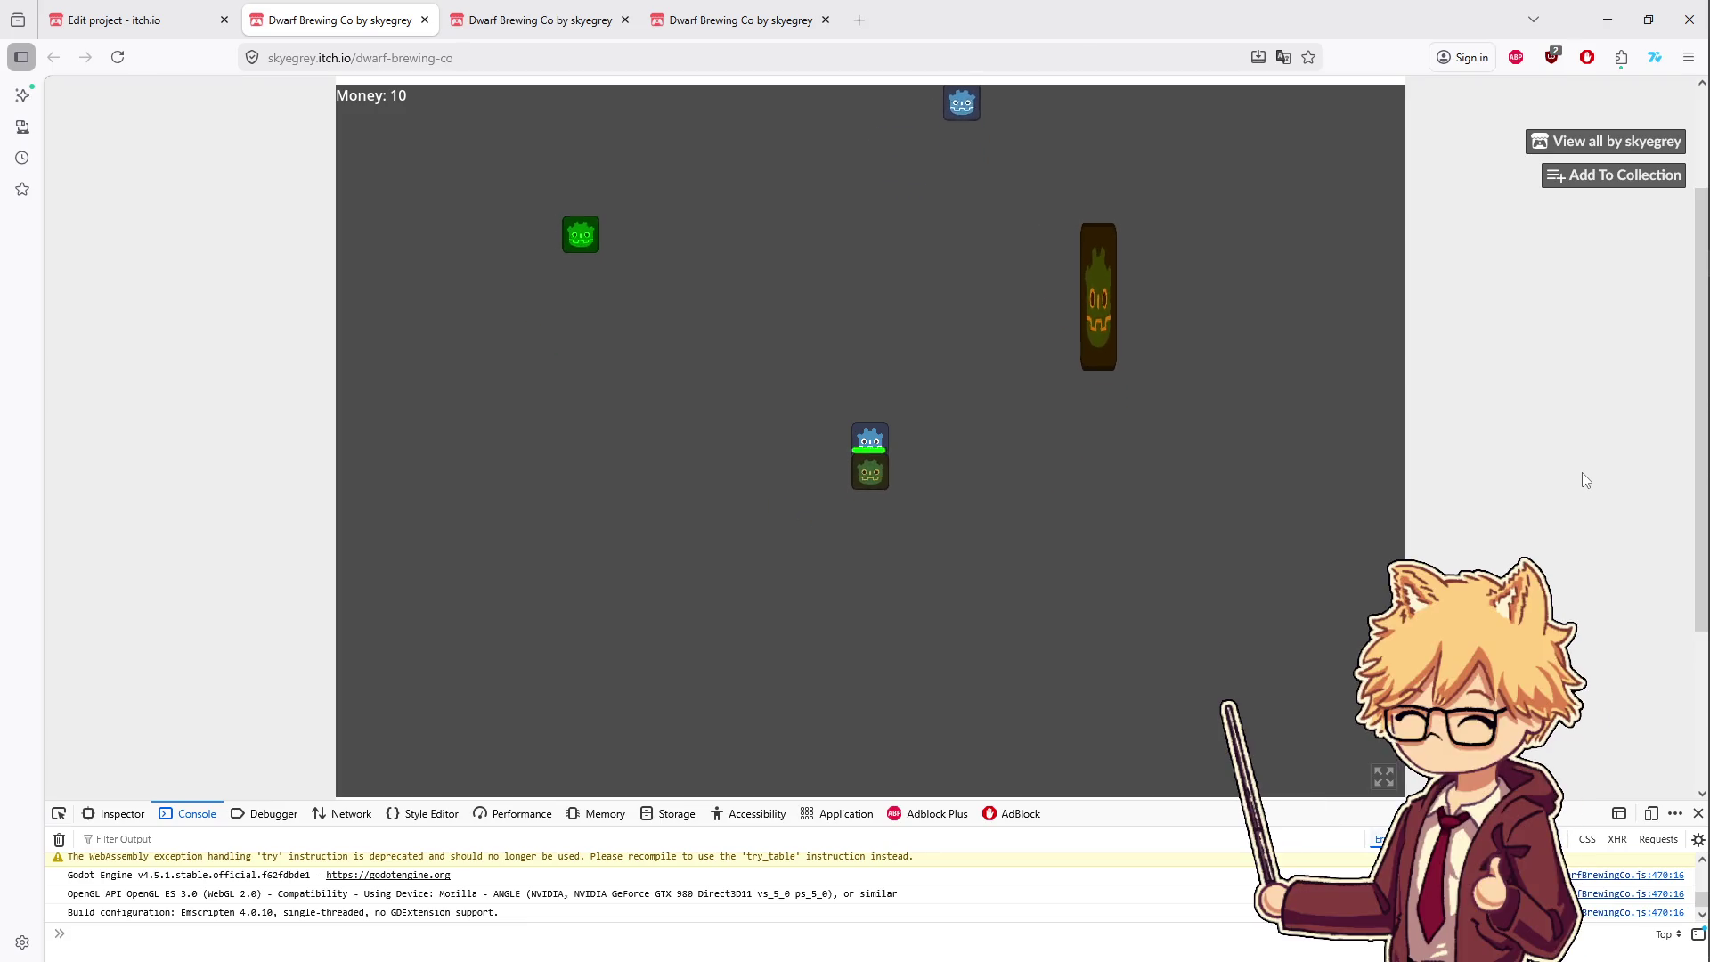
pyautogui.press('w')
pyautogui.press('d')
pyautogui.press('a')
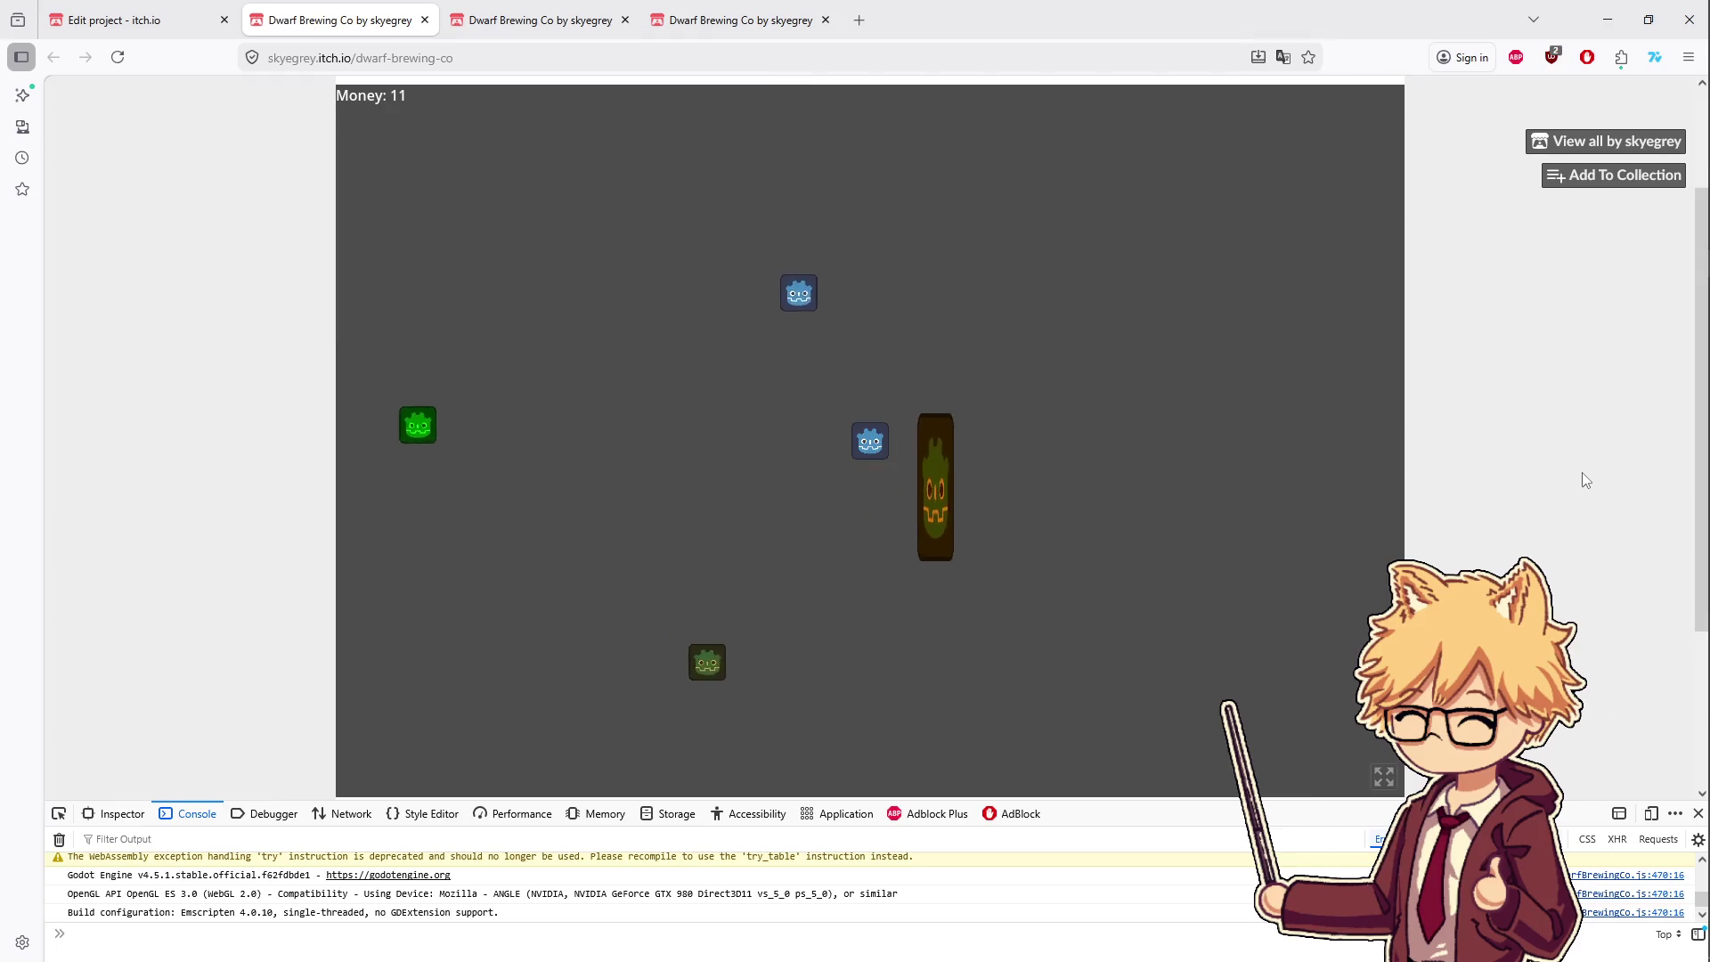
# - Keep walking the player around the worker until Money reaches 15
pyautogui.press('s')
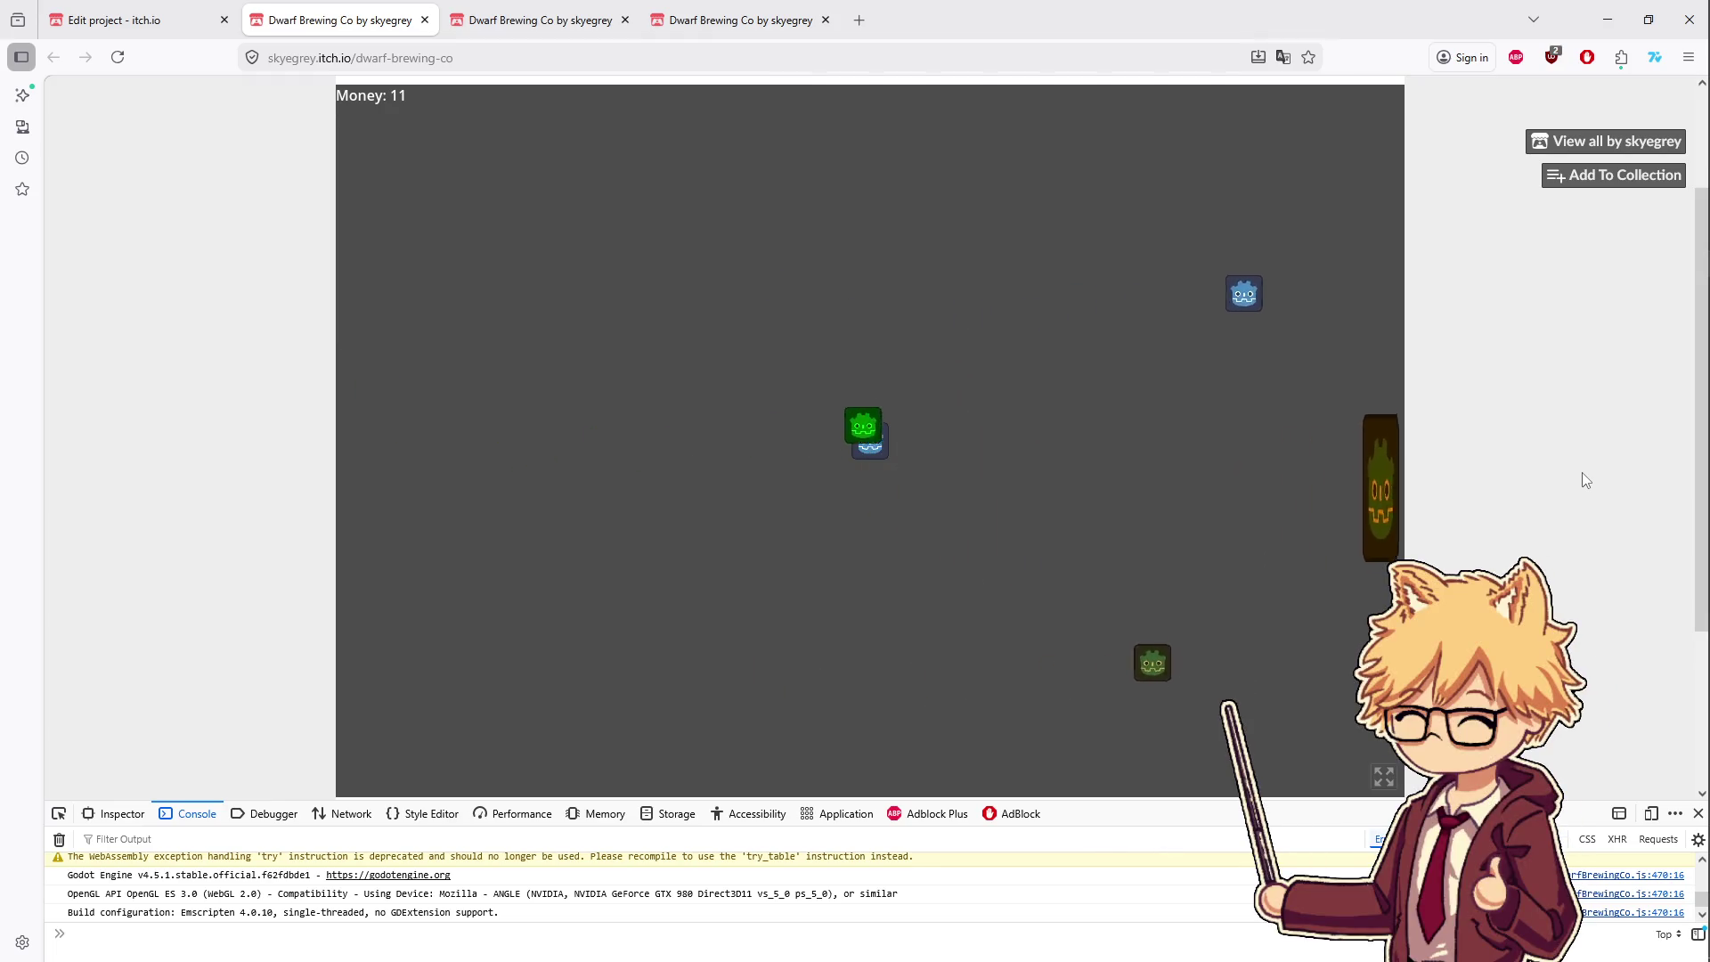
pyautogui.press('d')
pyautogui.press('w')
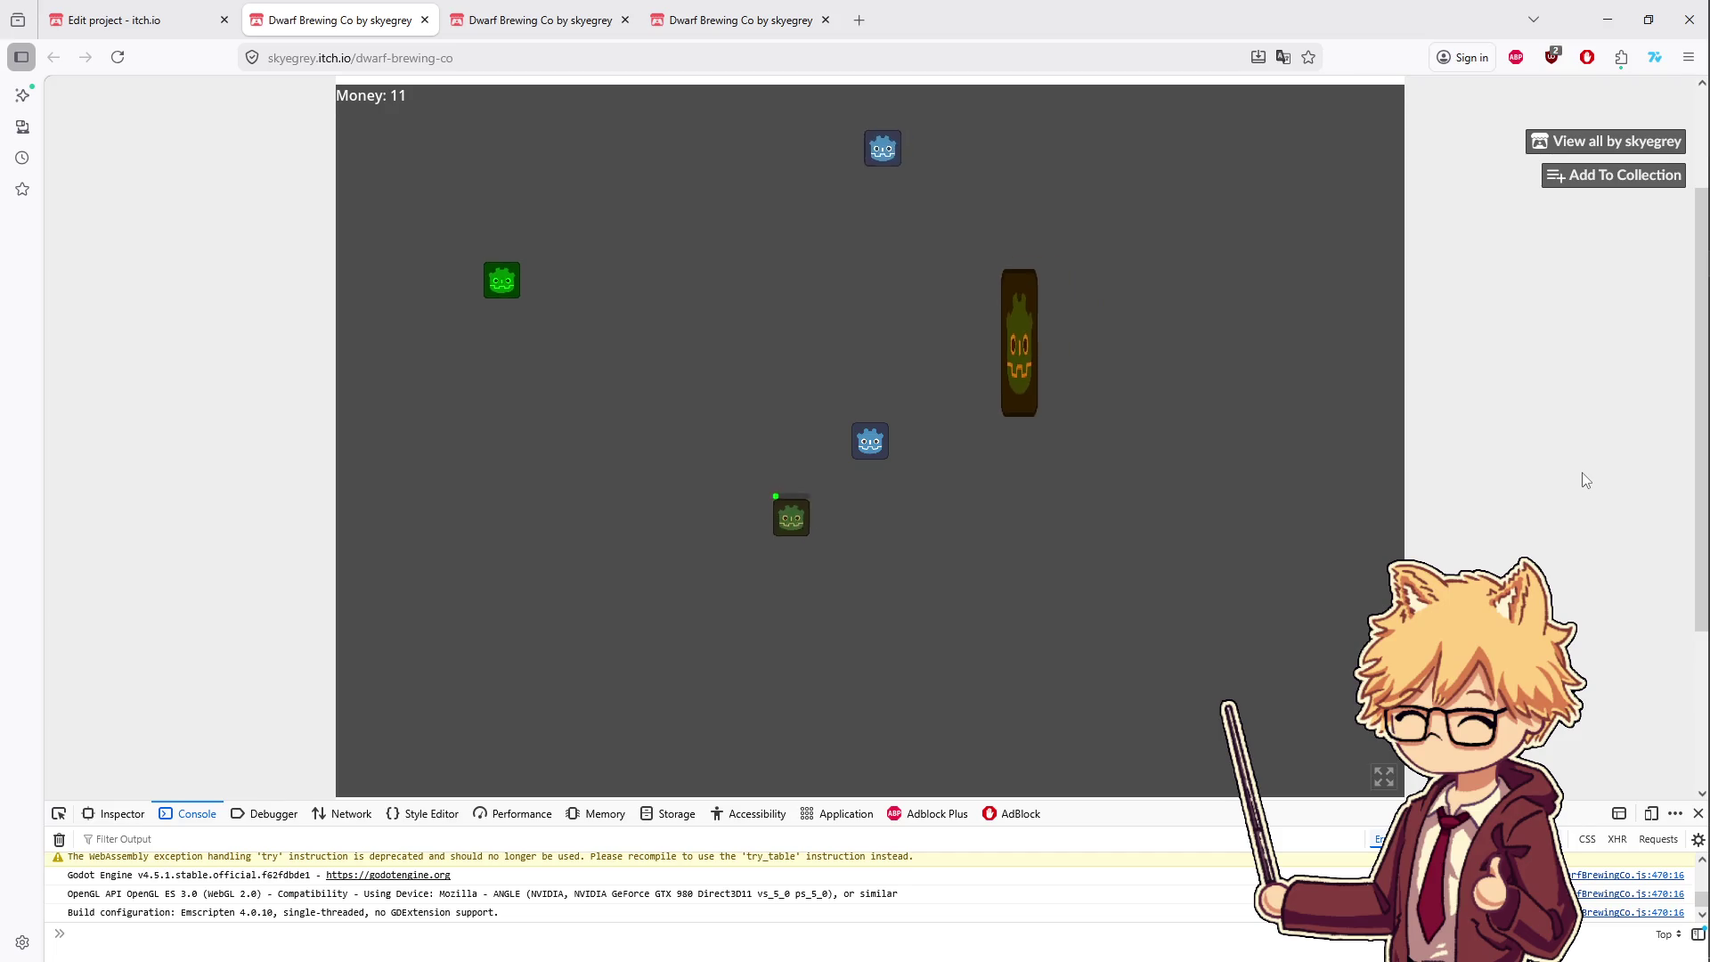
pyautogui.press('a')
pyautogui.press('s')
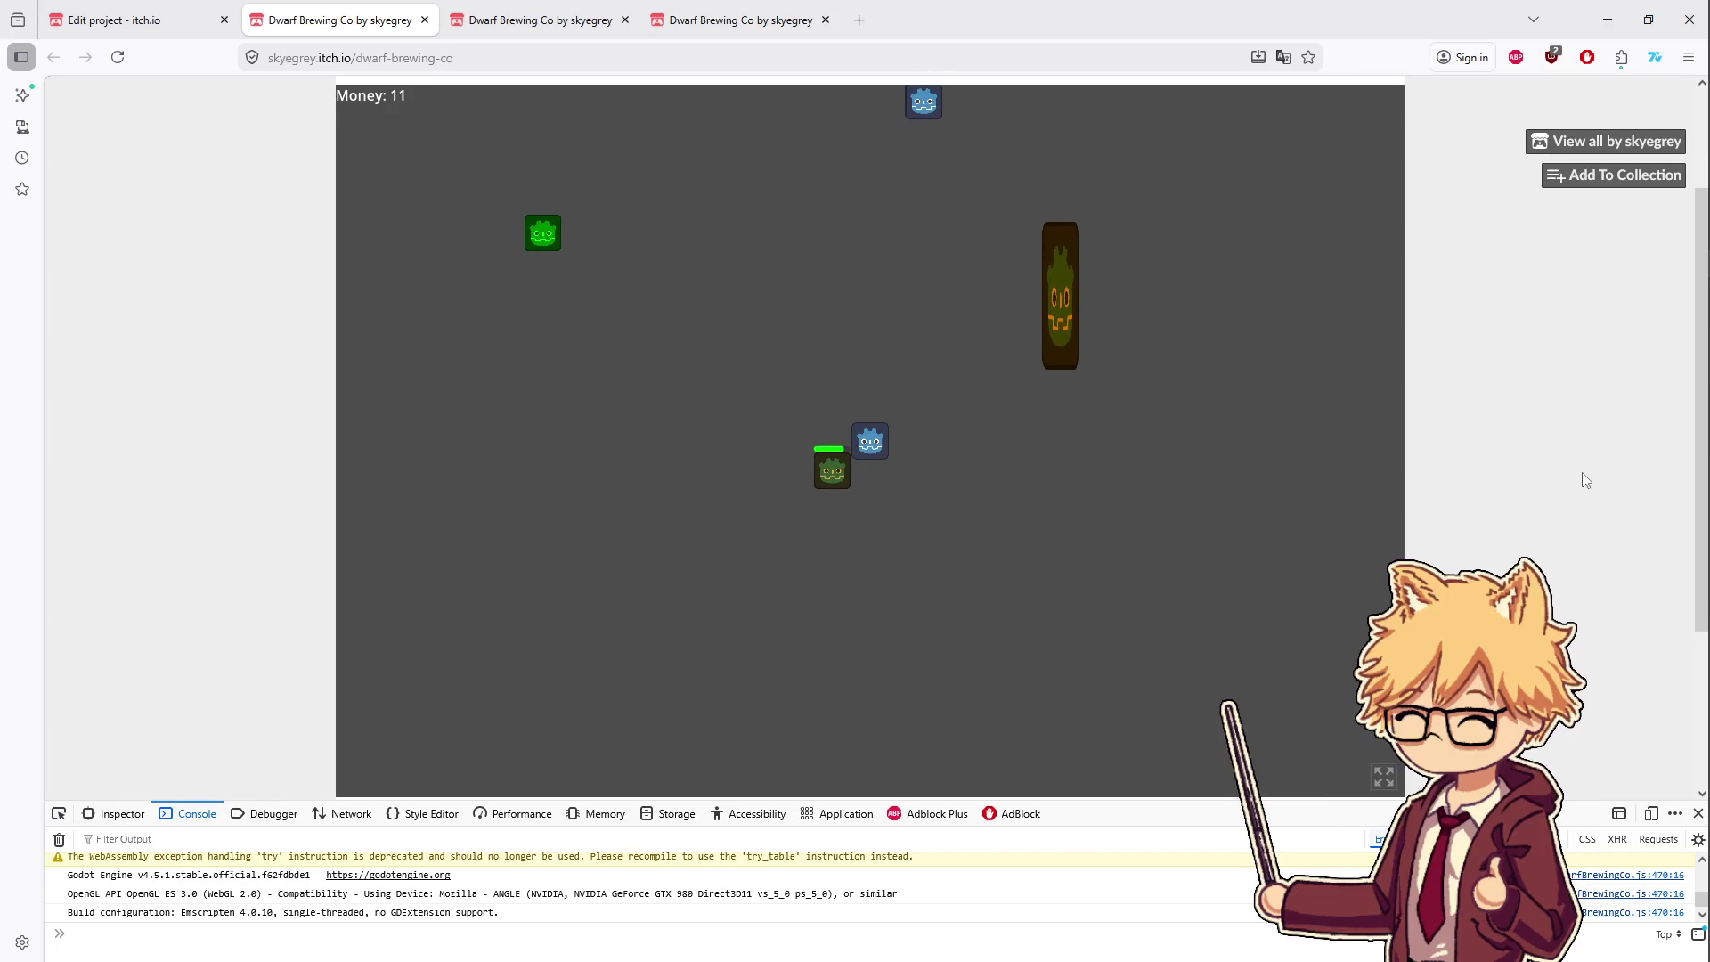
pyautogui.press('w')
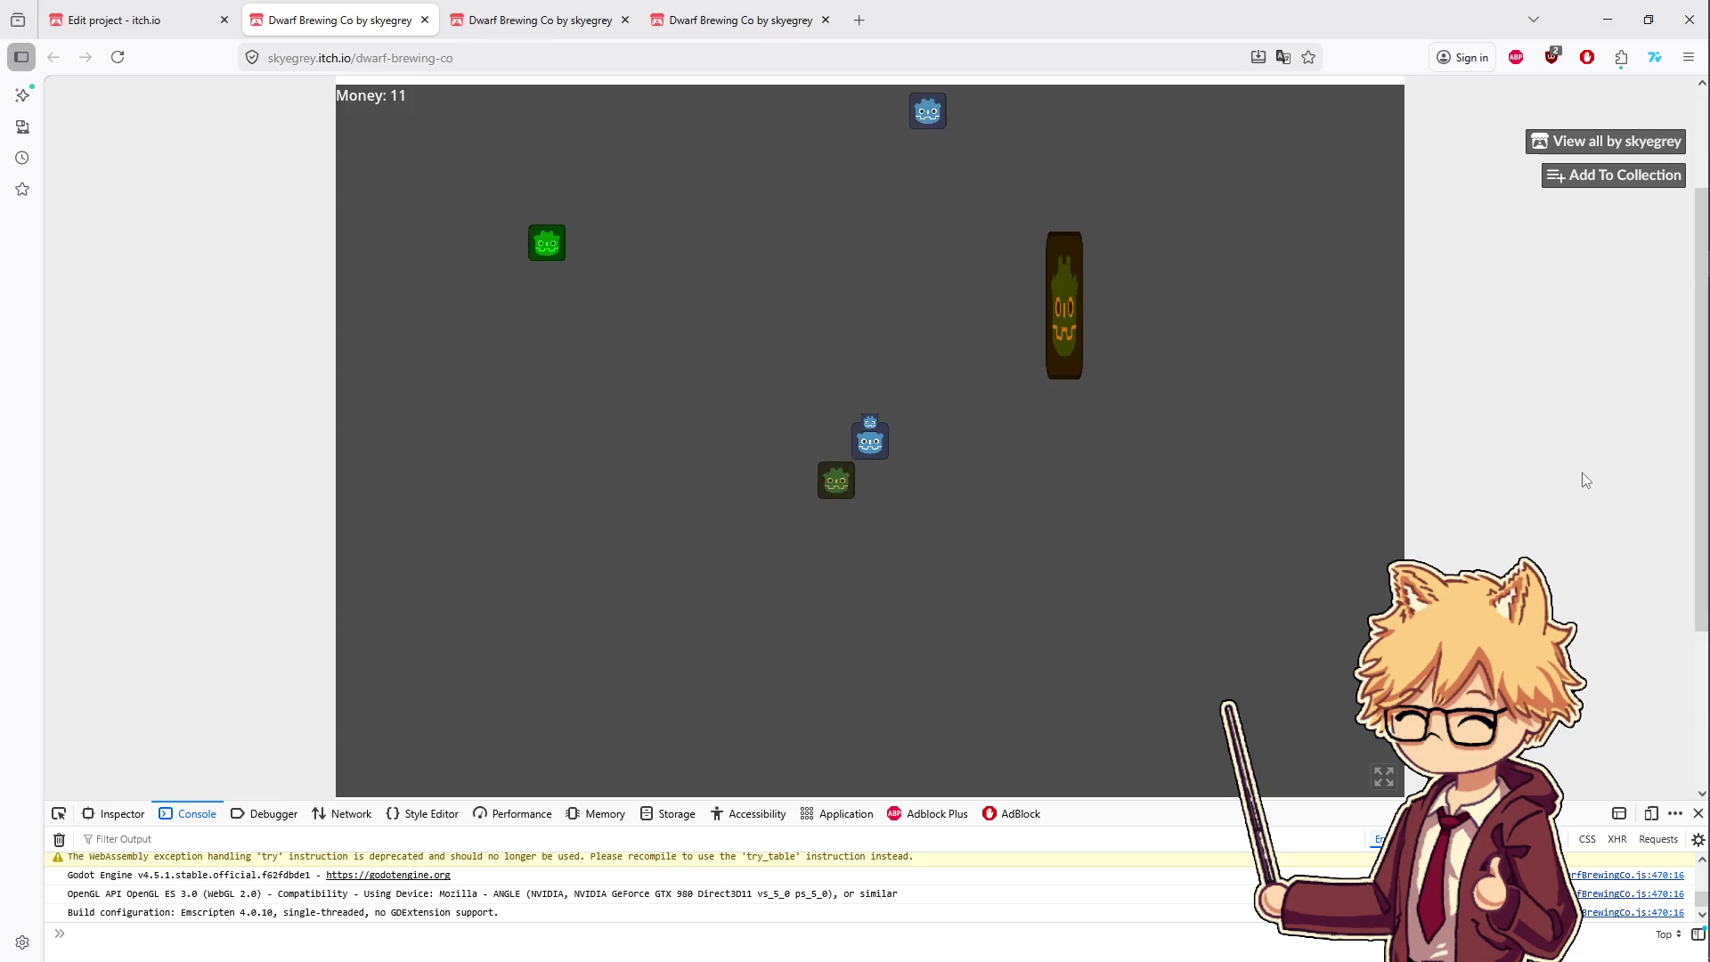
pyautogui.press('d')
pyautogui.press('a')
pyautogui.press('a')
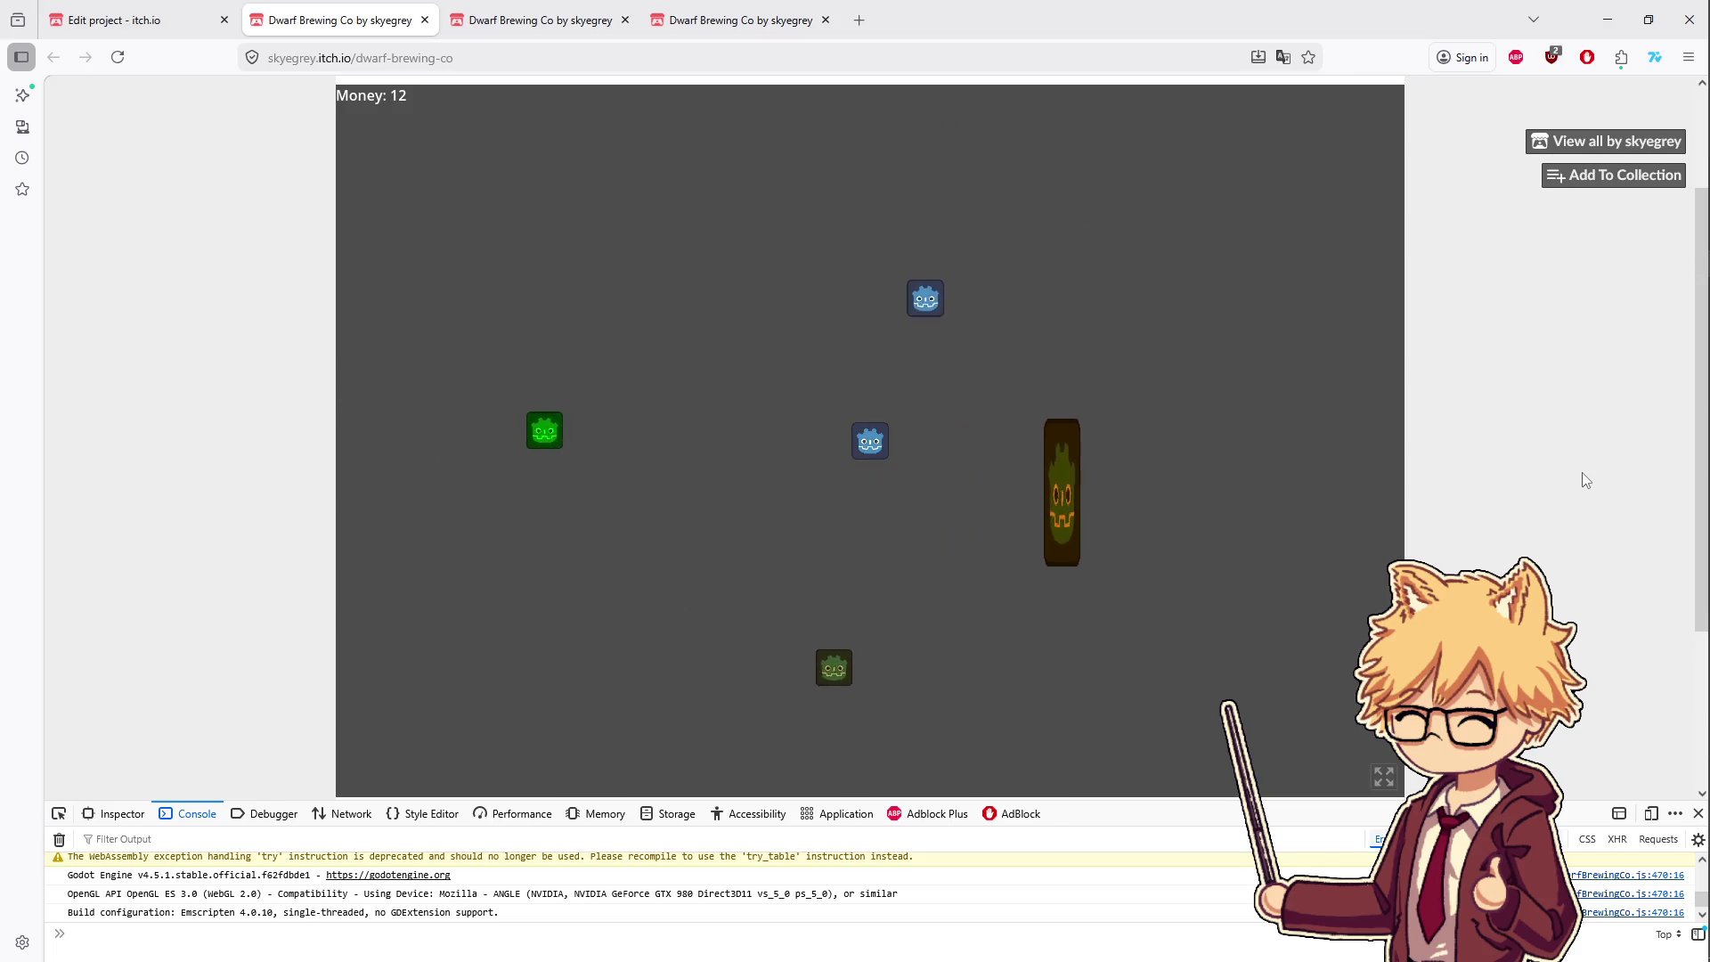
pyautogui.press('d')
pyautogui.press('s')
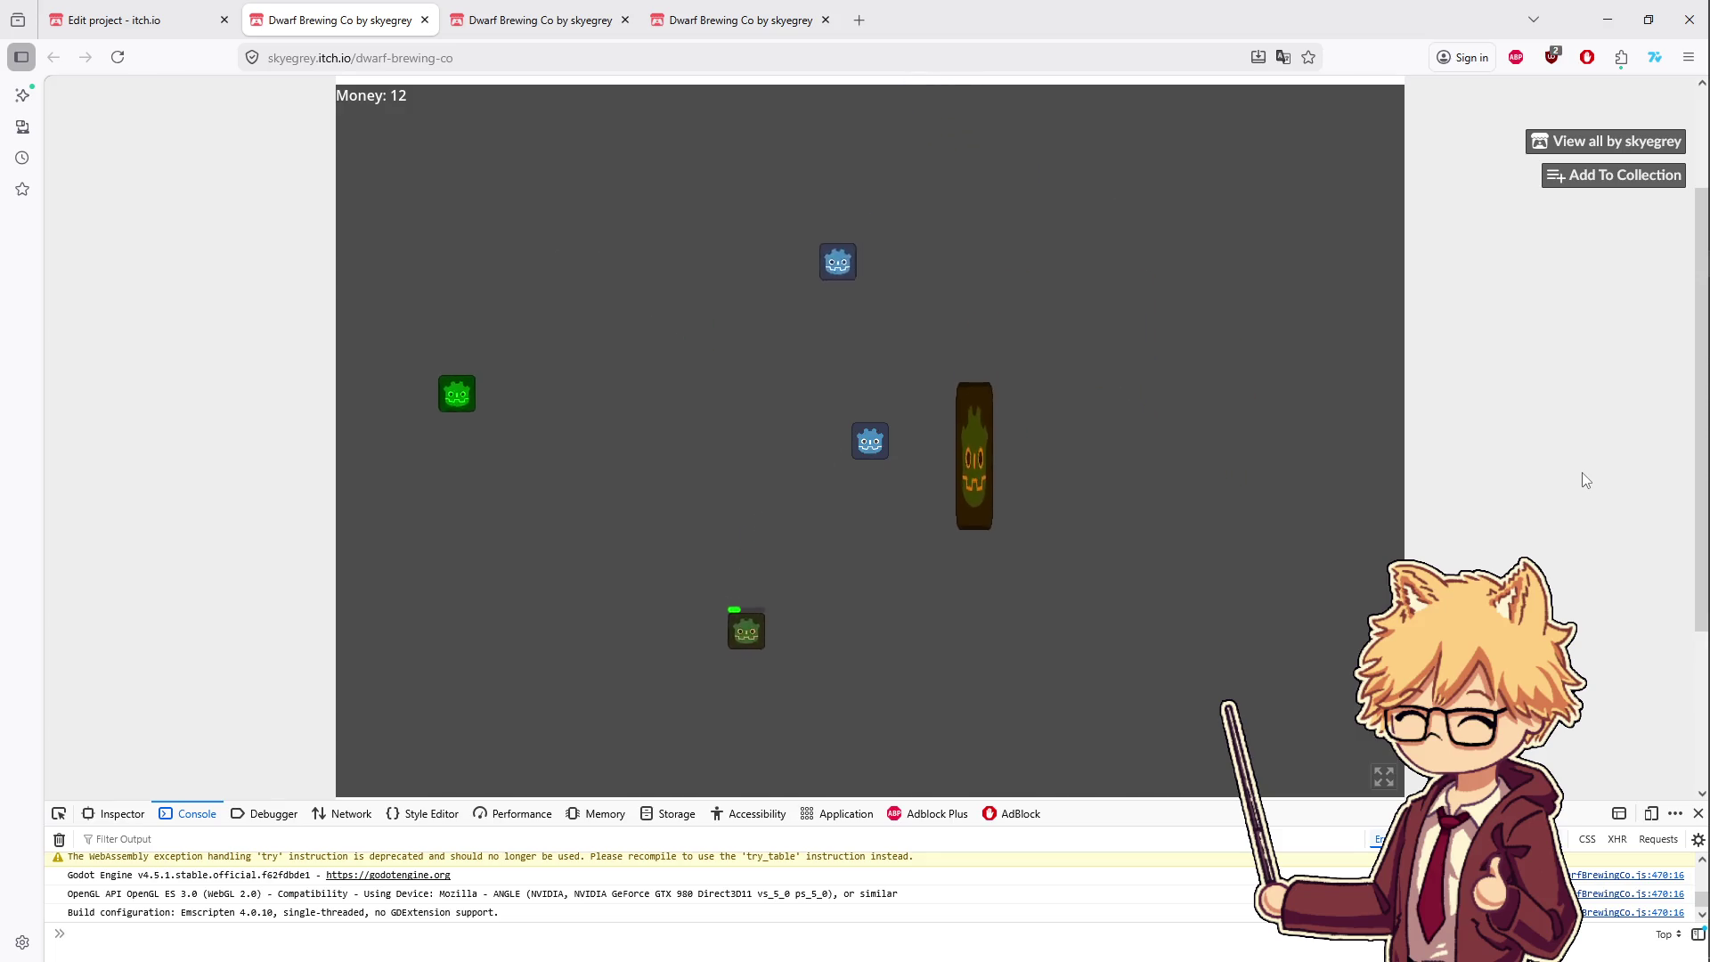
pyautogui.press('w')
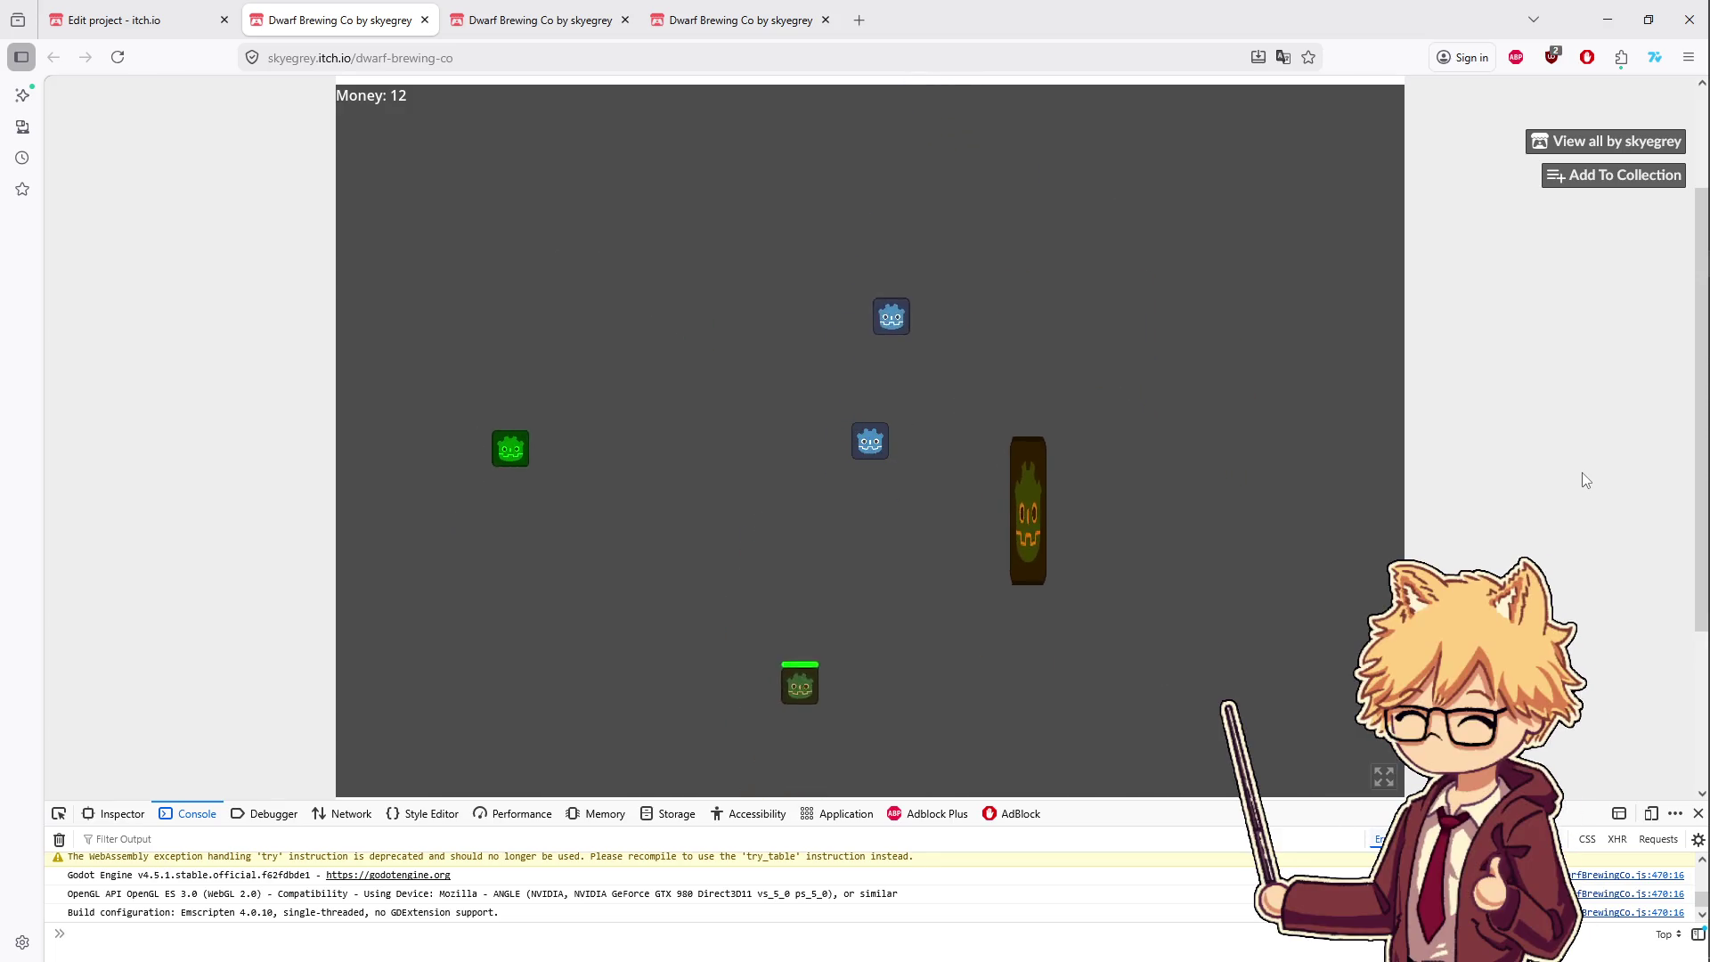
pyautogui.press('s')
pyautogui.press('a')
pyautogui.press('d')
pyautogui.press('w')
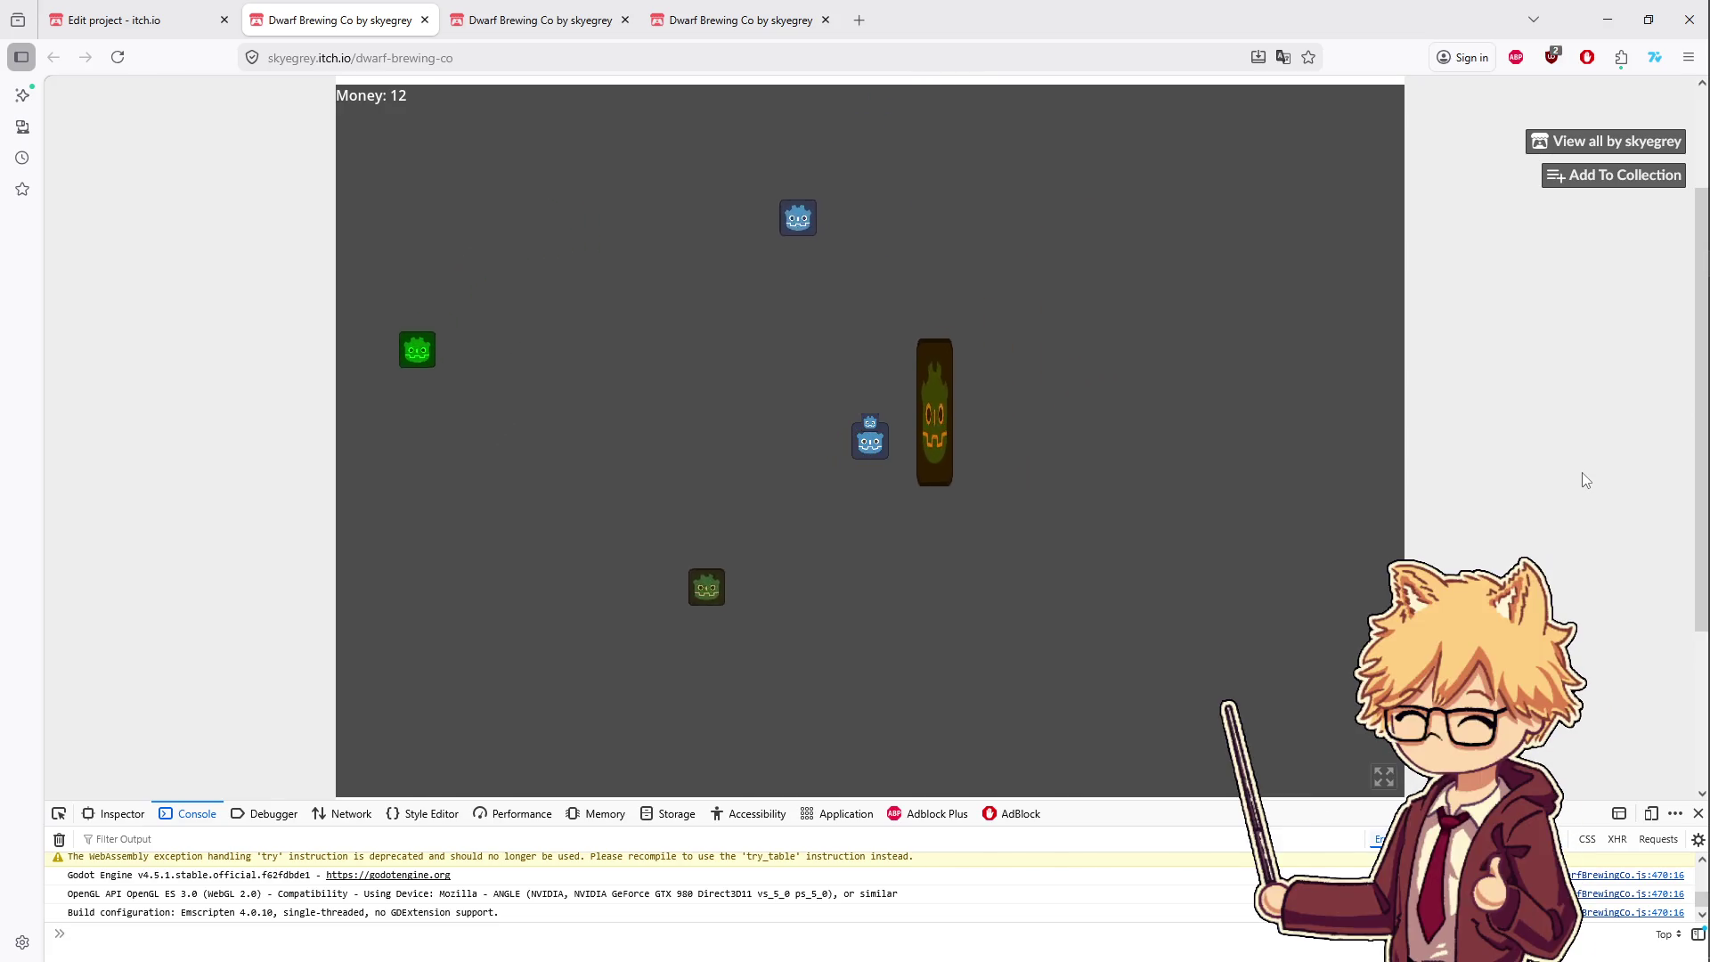
pyautogui.press('w')
pyautogui.press('a')
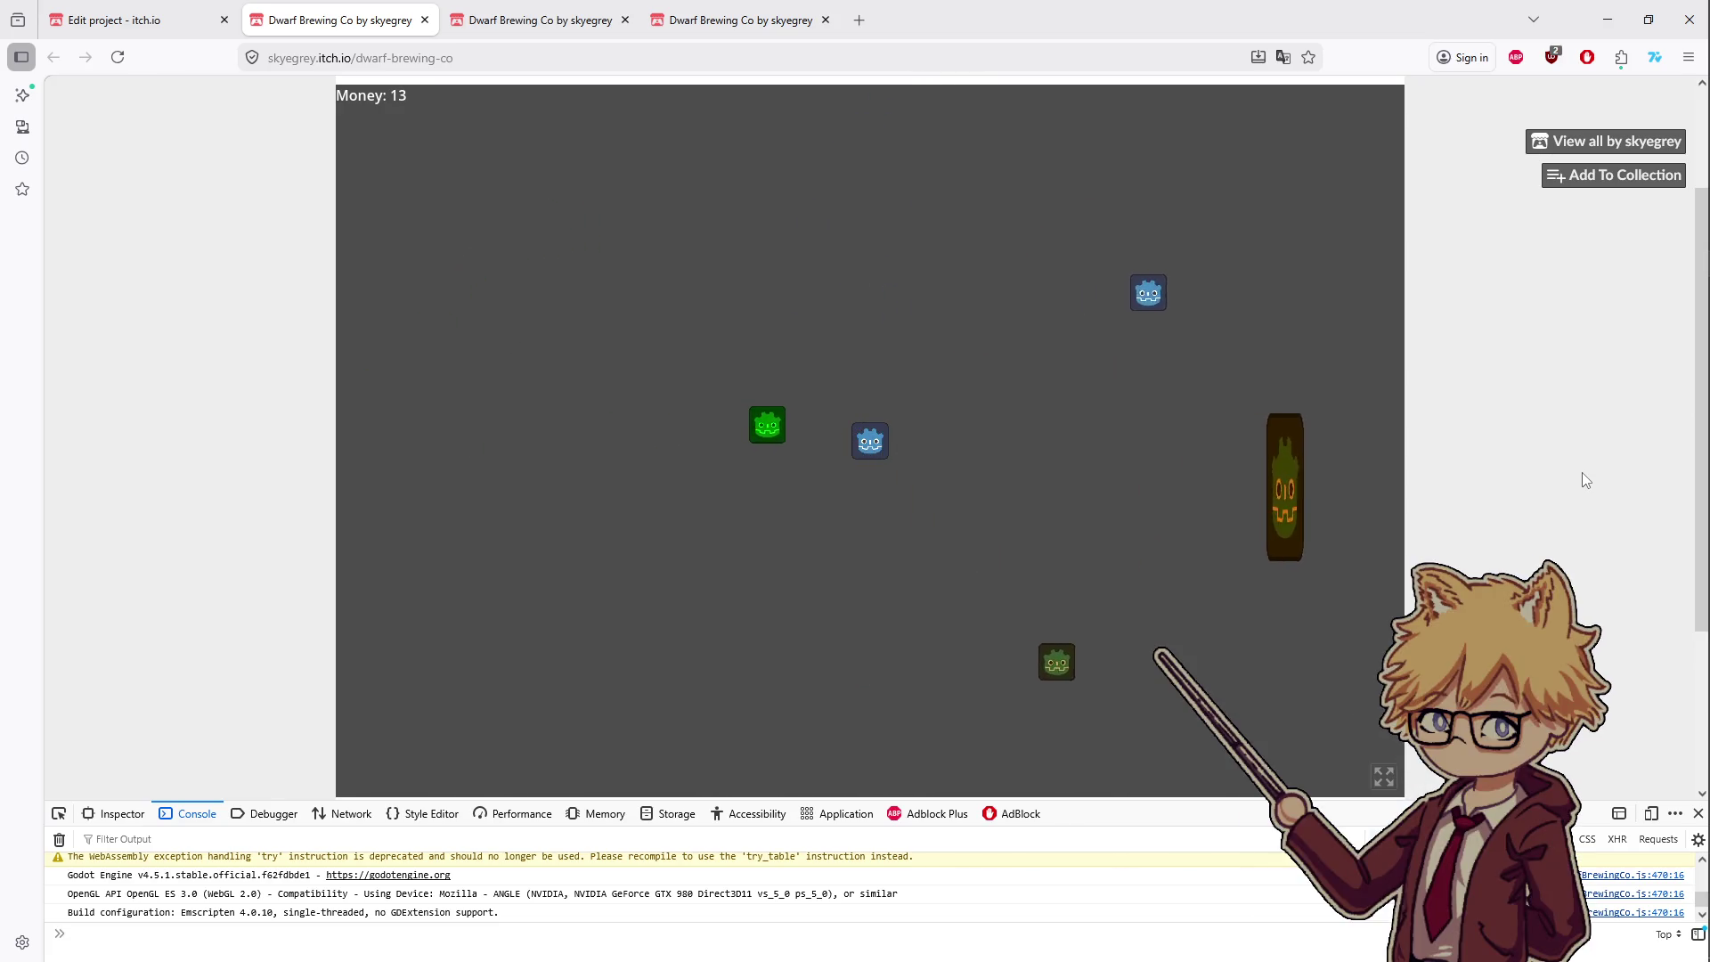
pyautogui.press('d')
pyautogui.press('s')
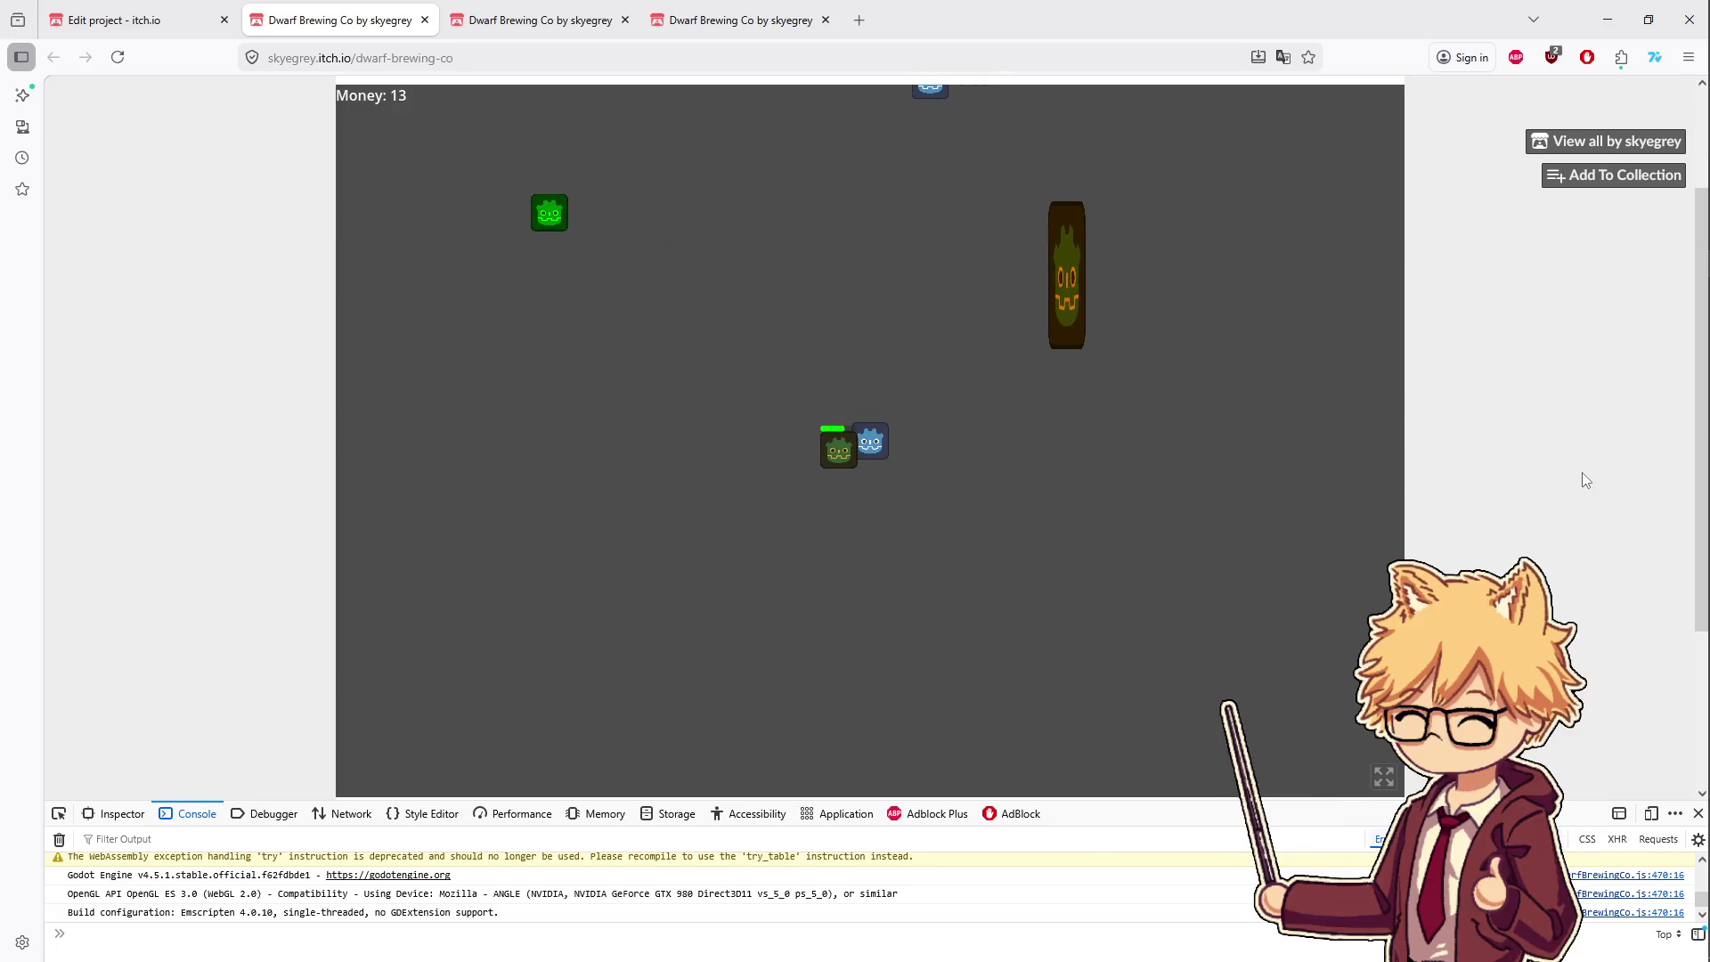
pyautogui.press('w')
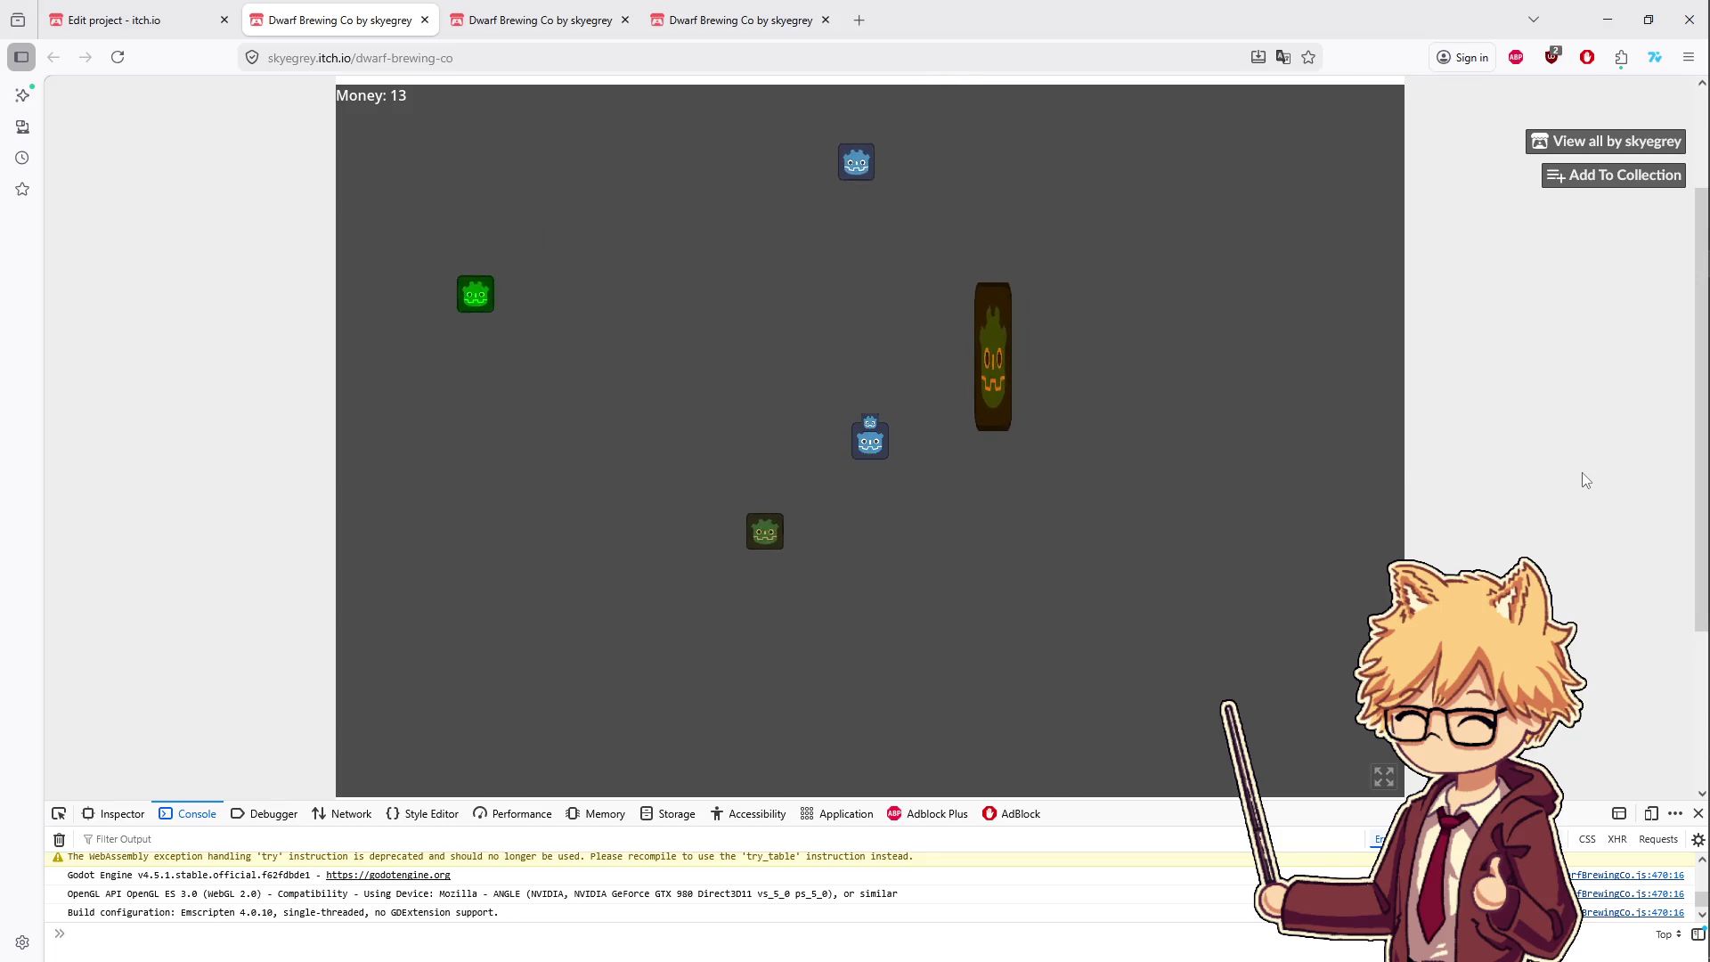
pyautogui.press('a')
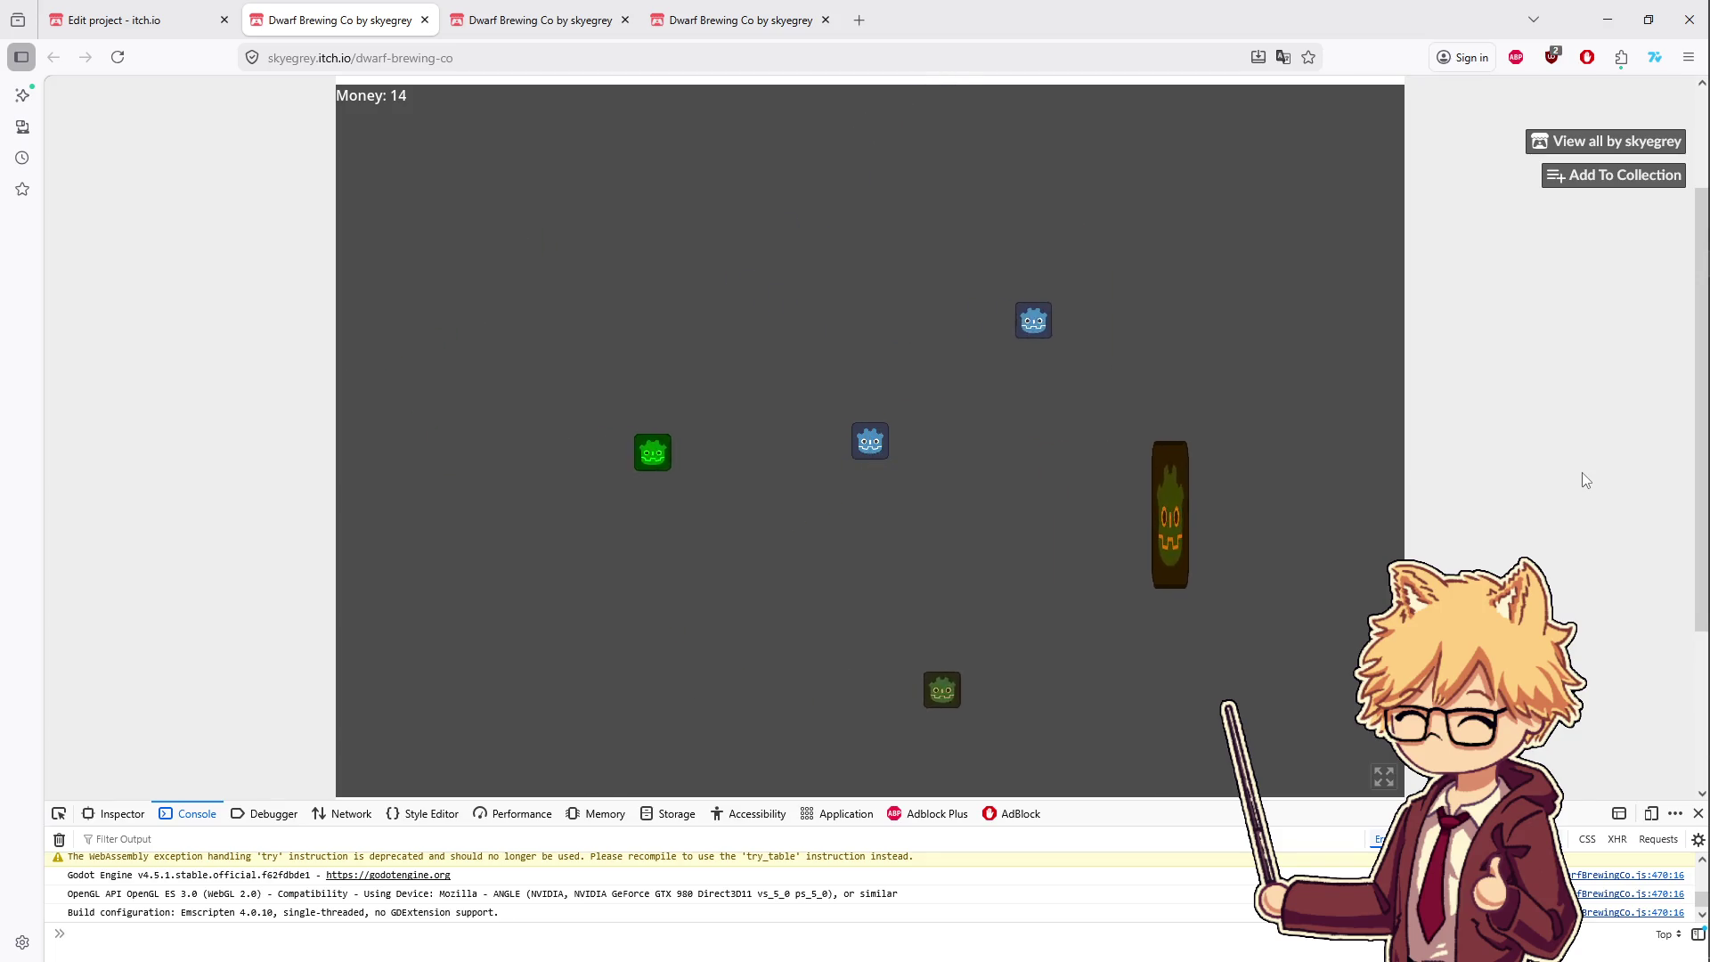
pyautogui.press('s')
pyautogui.press('d')
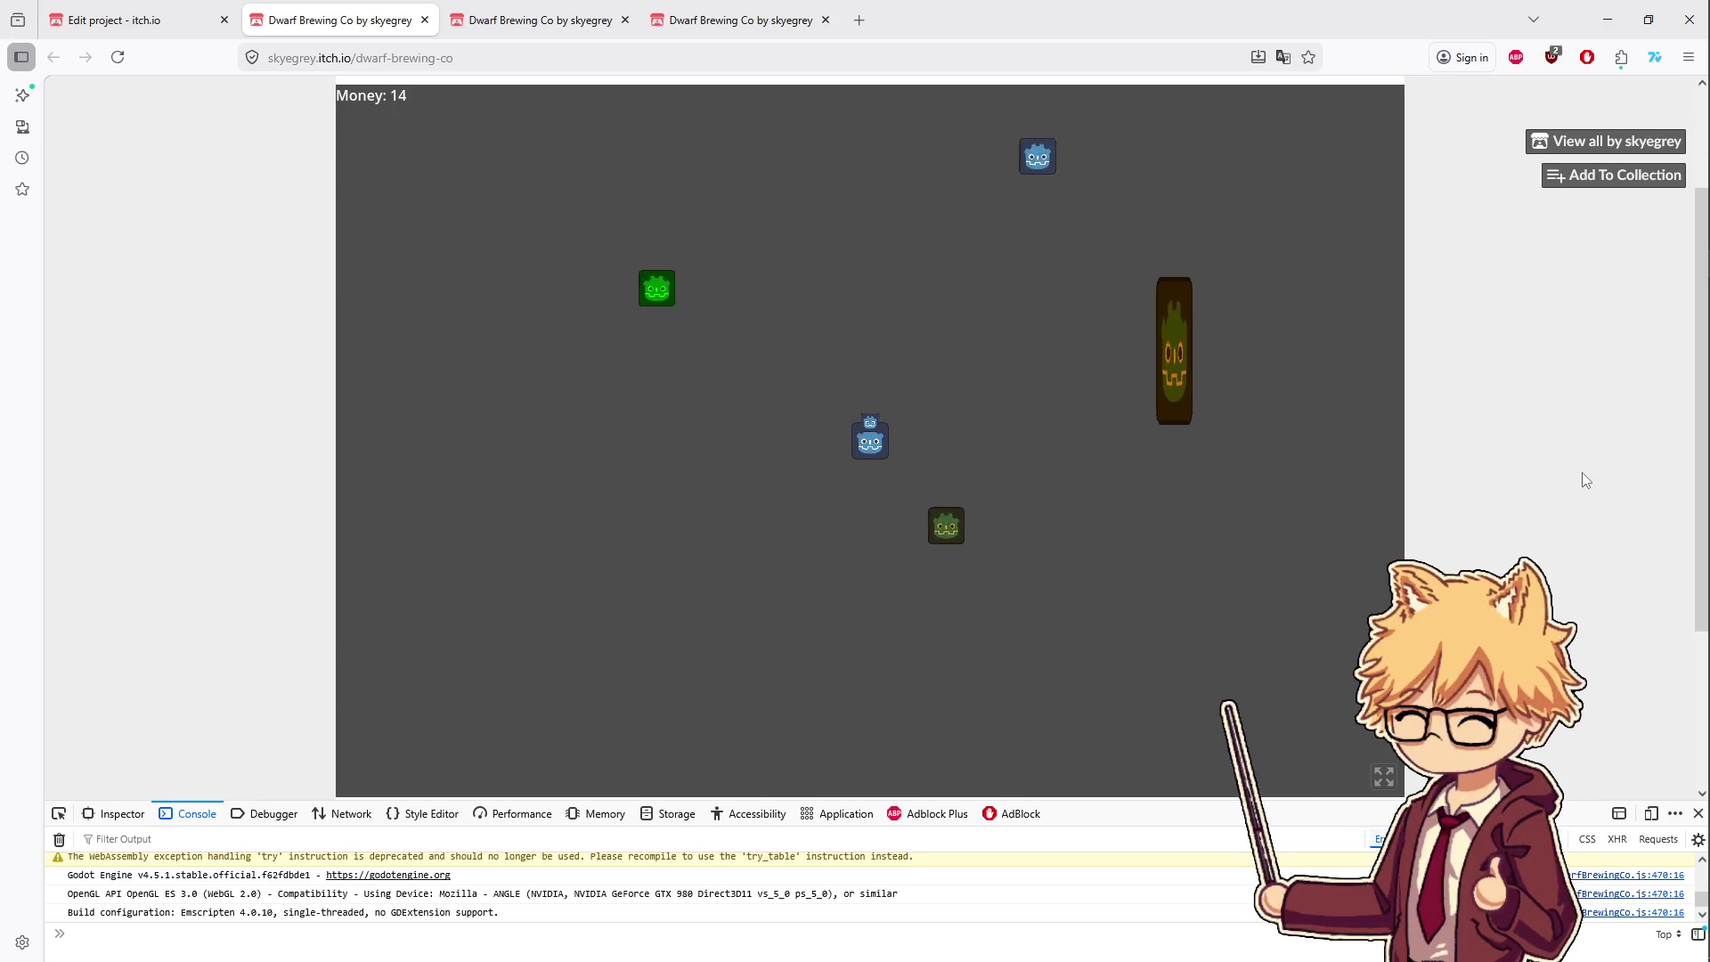
pyautogui.press('w')
pyautogui.press('a')
pyautogui.press('a')
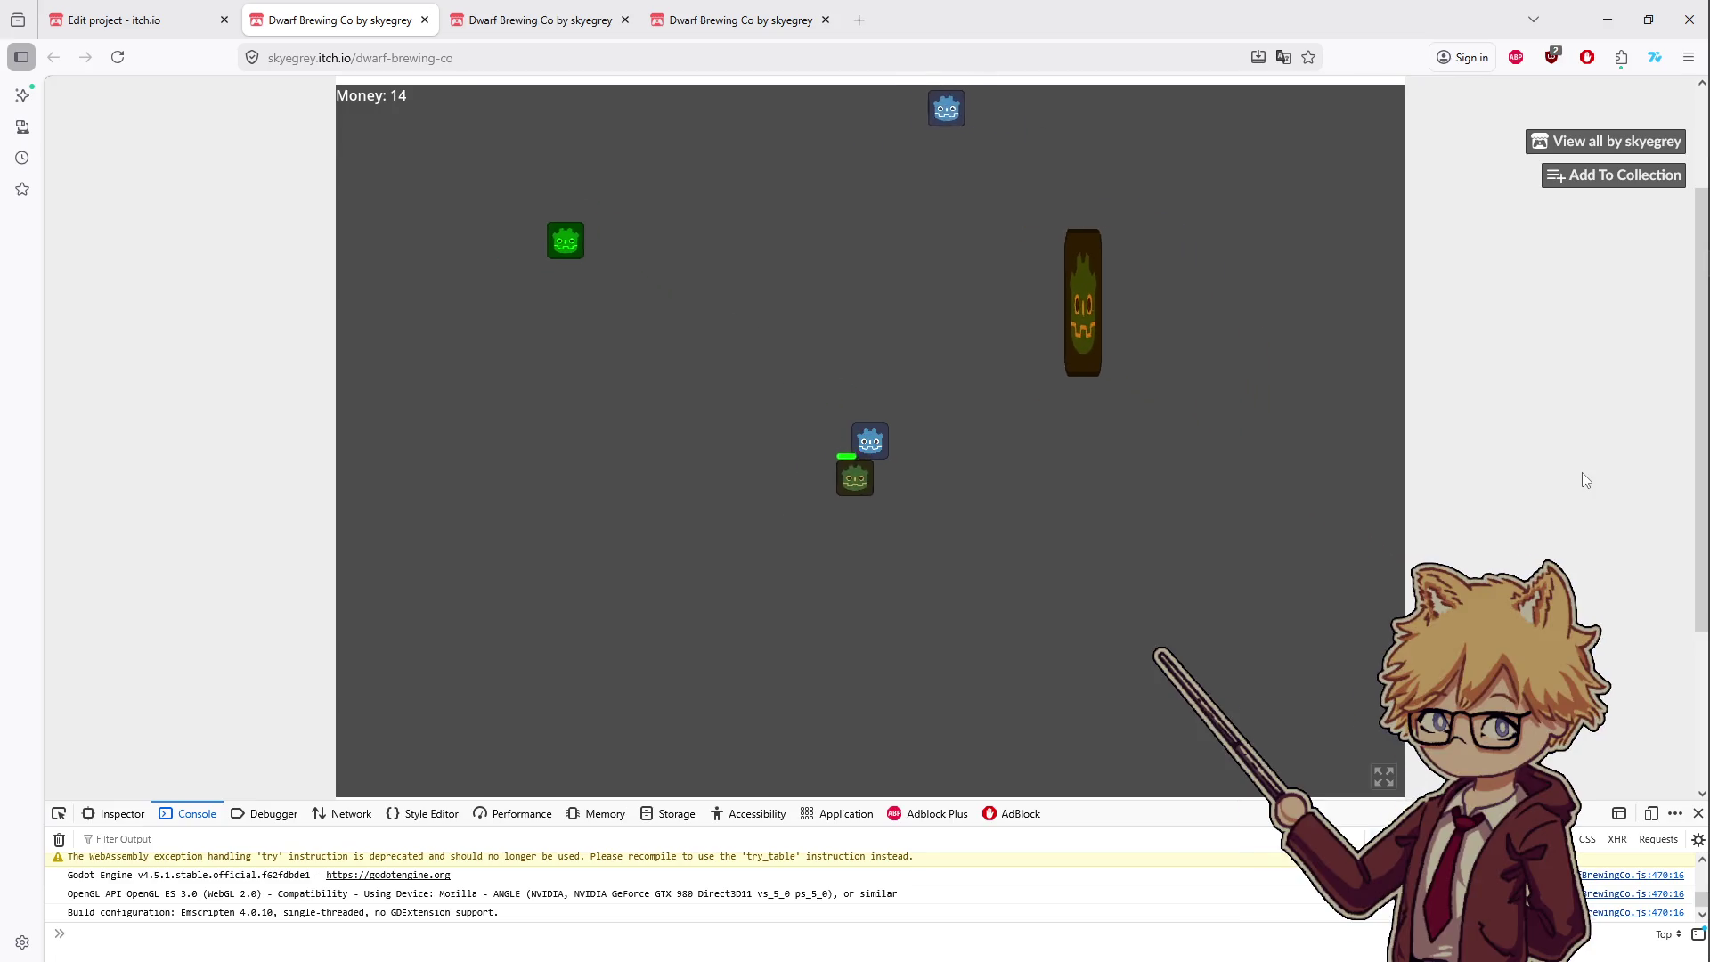
pyautogui.press('w')
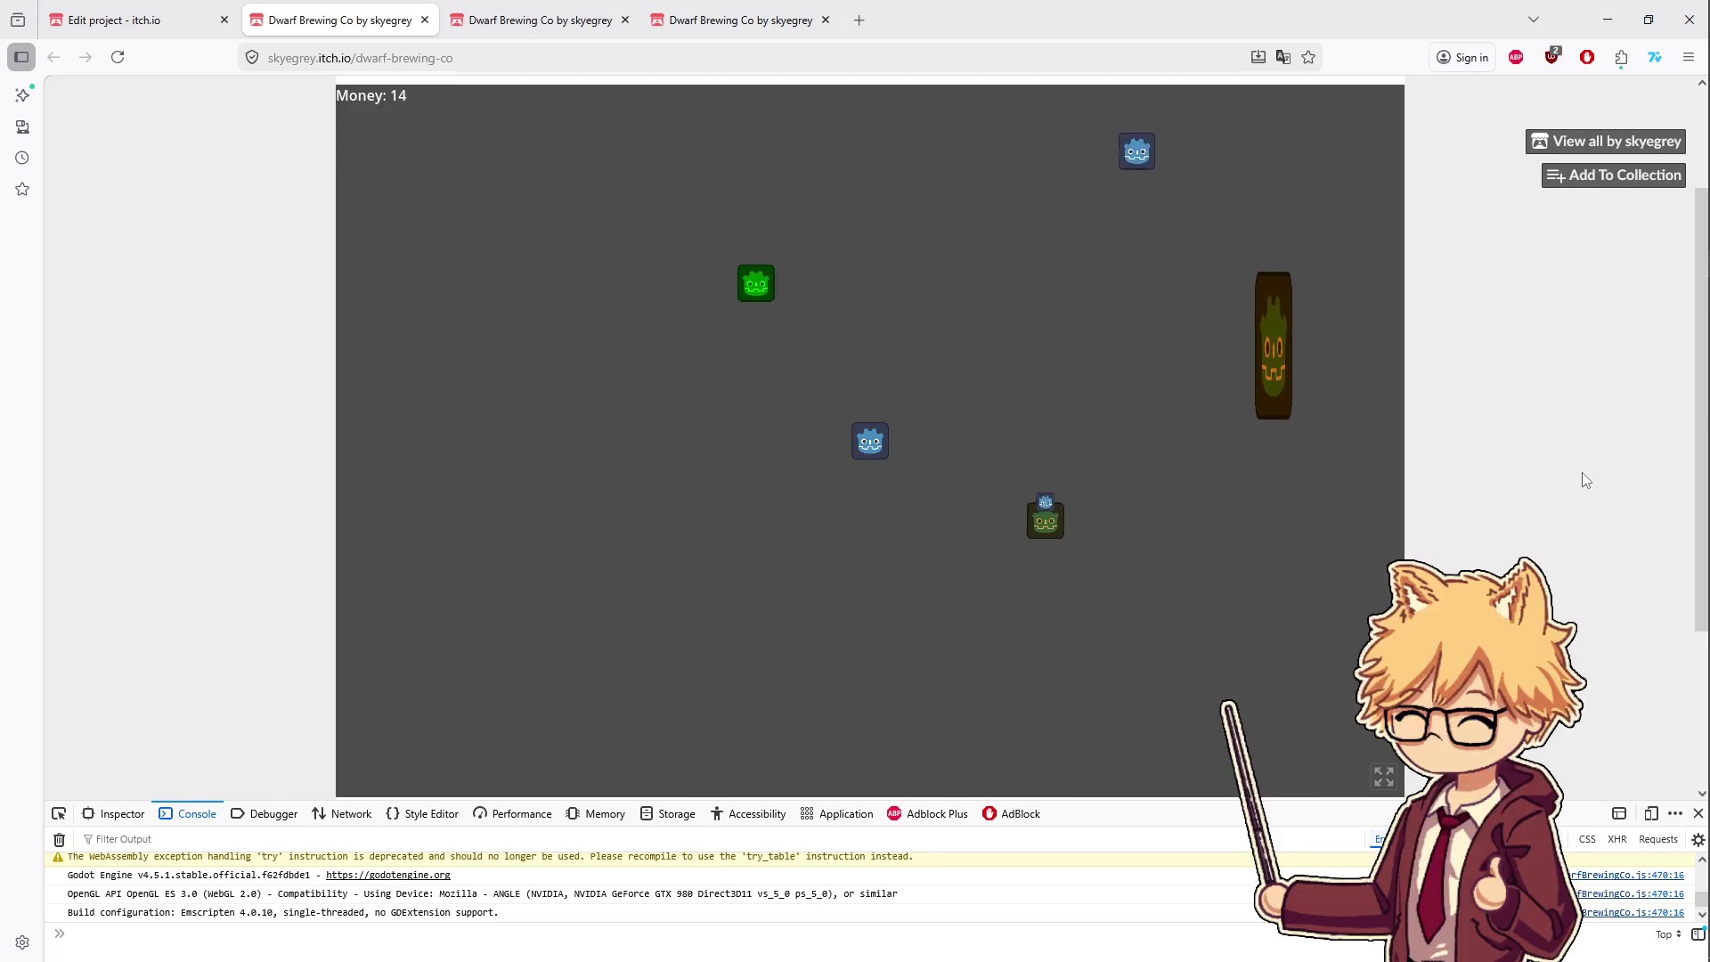
# - Steer the dwarf with WASD until money reaches 16, then switch to the Twitch channel window
pyautogui.press('d')
pyautogui.press('s')
pyautogui.press('w')
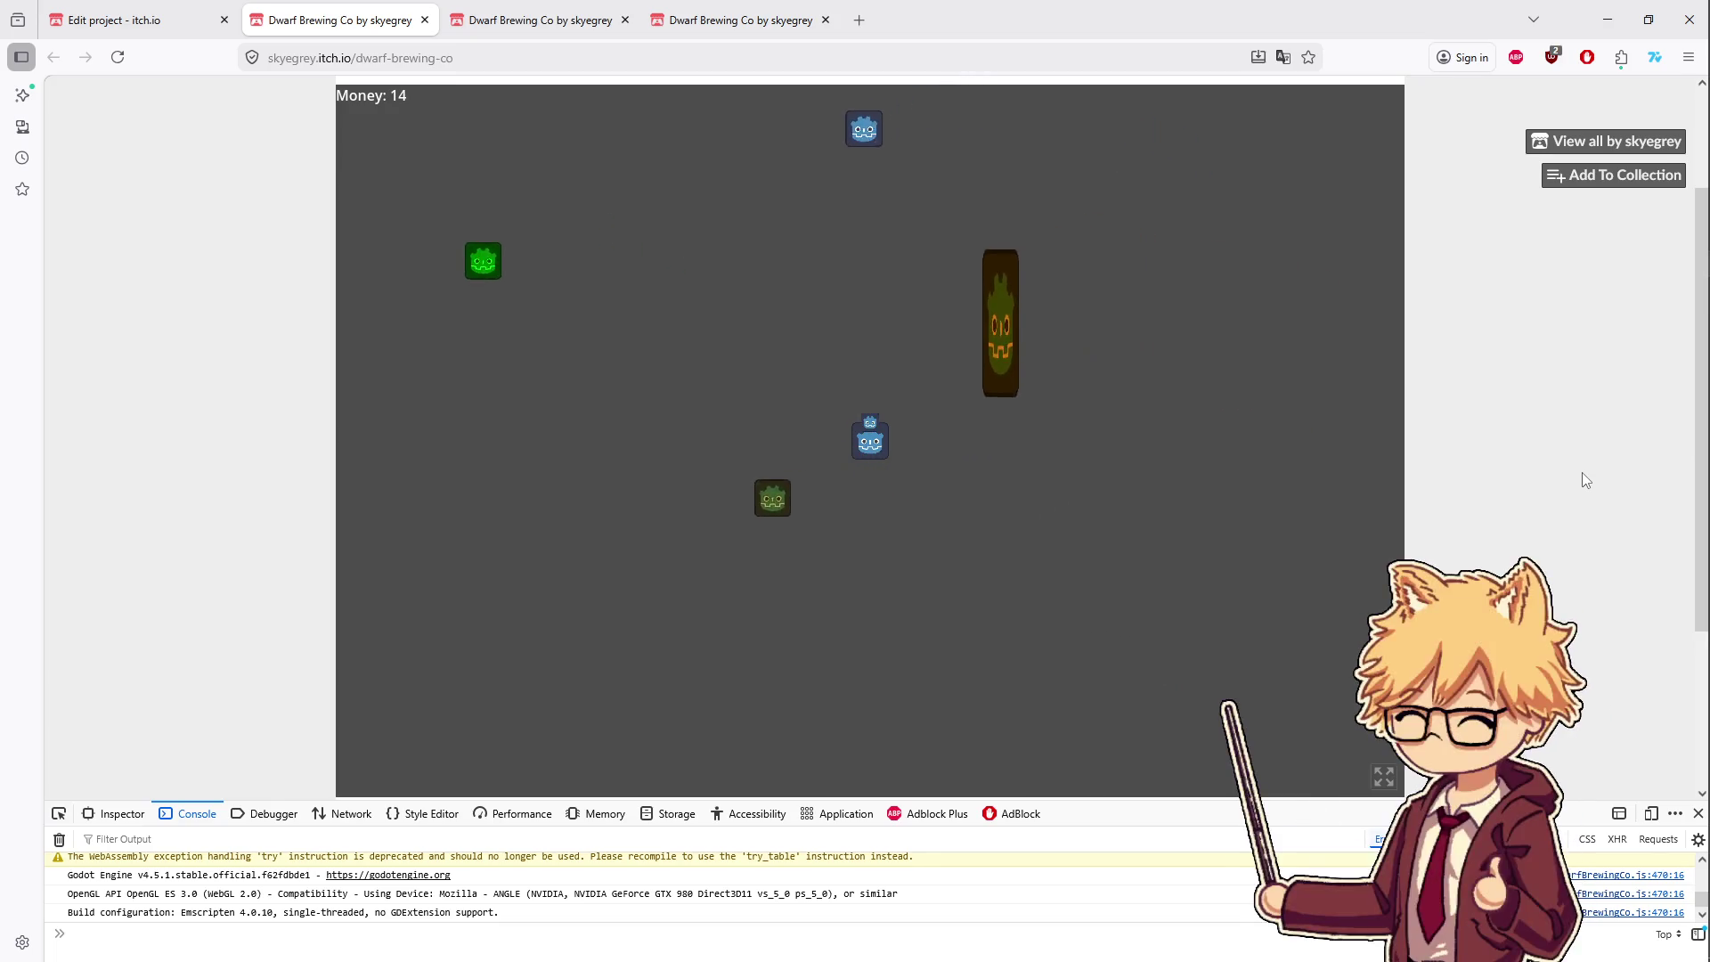
pyautogui.press('a')
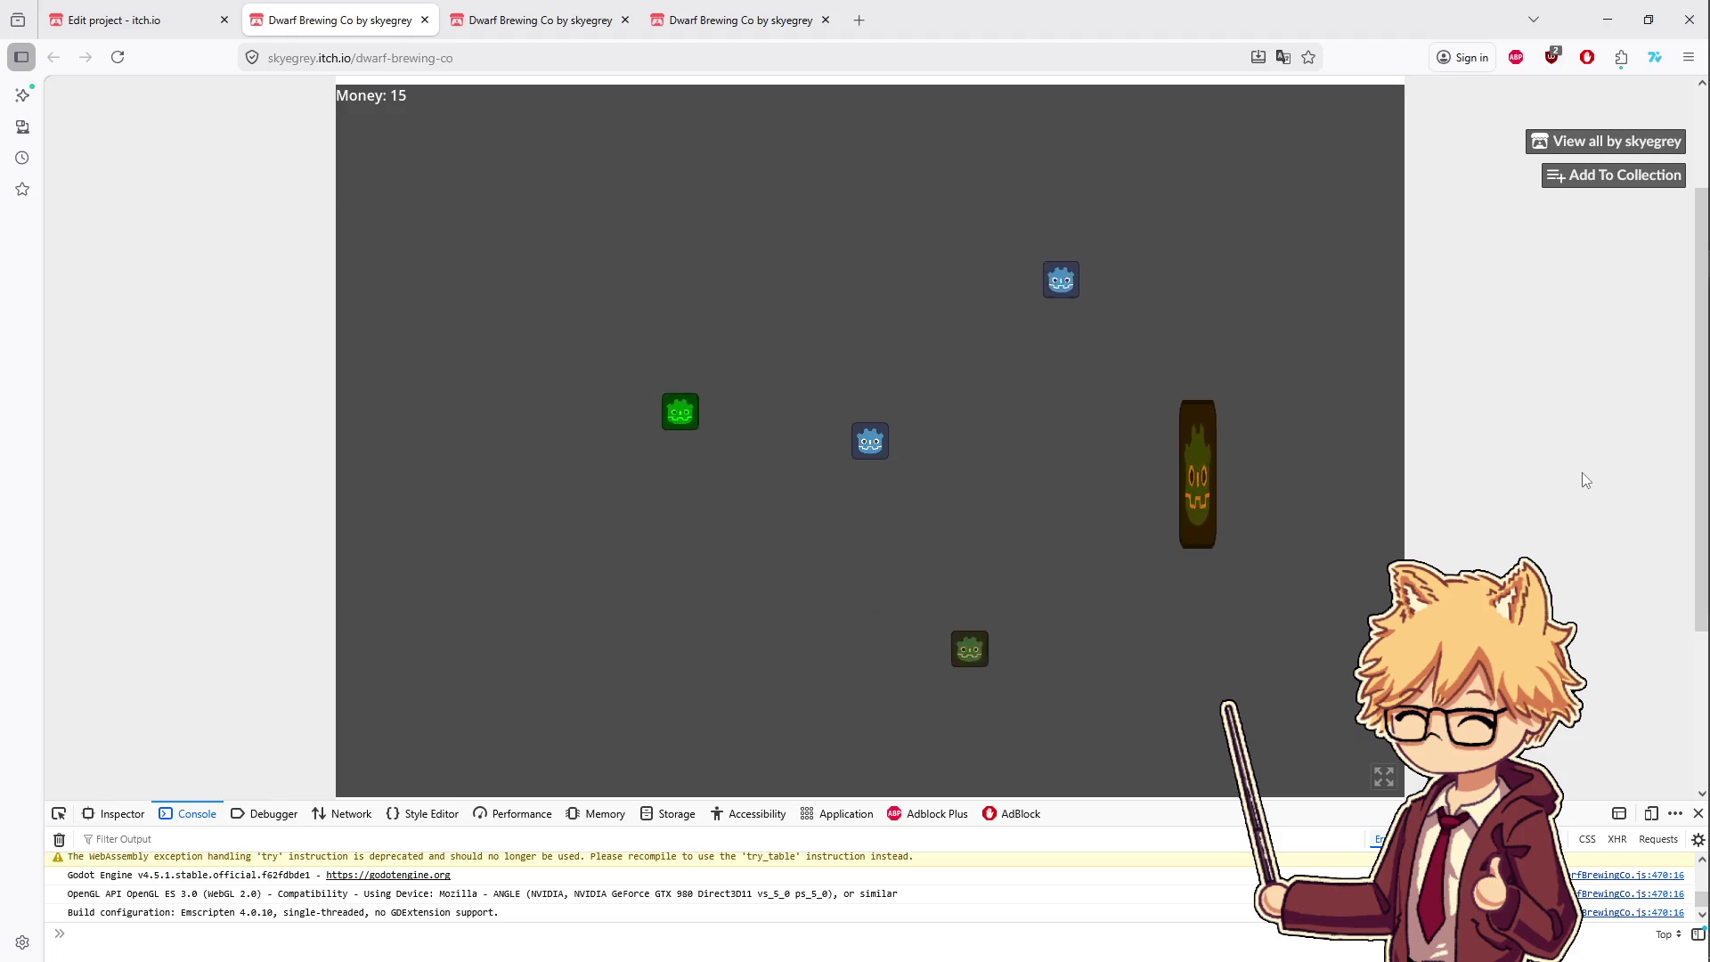
pyautogui.press('d')
pyautogui.press('s')
pyautogui.press('d')
pyautogui.press('s')
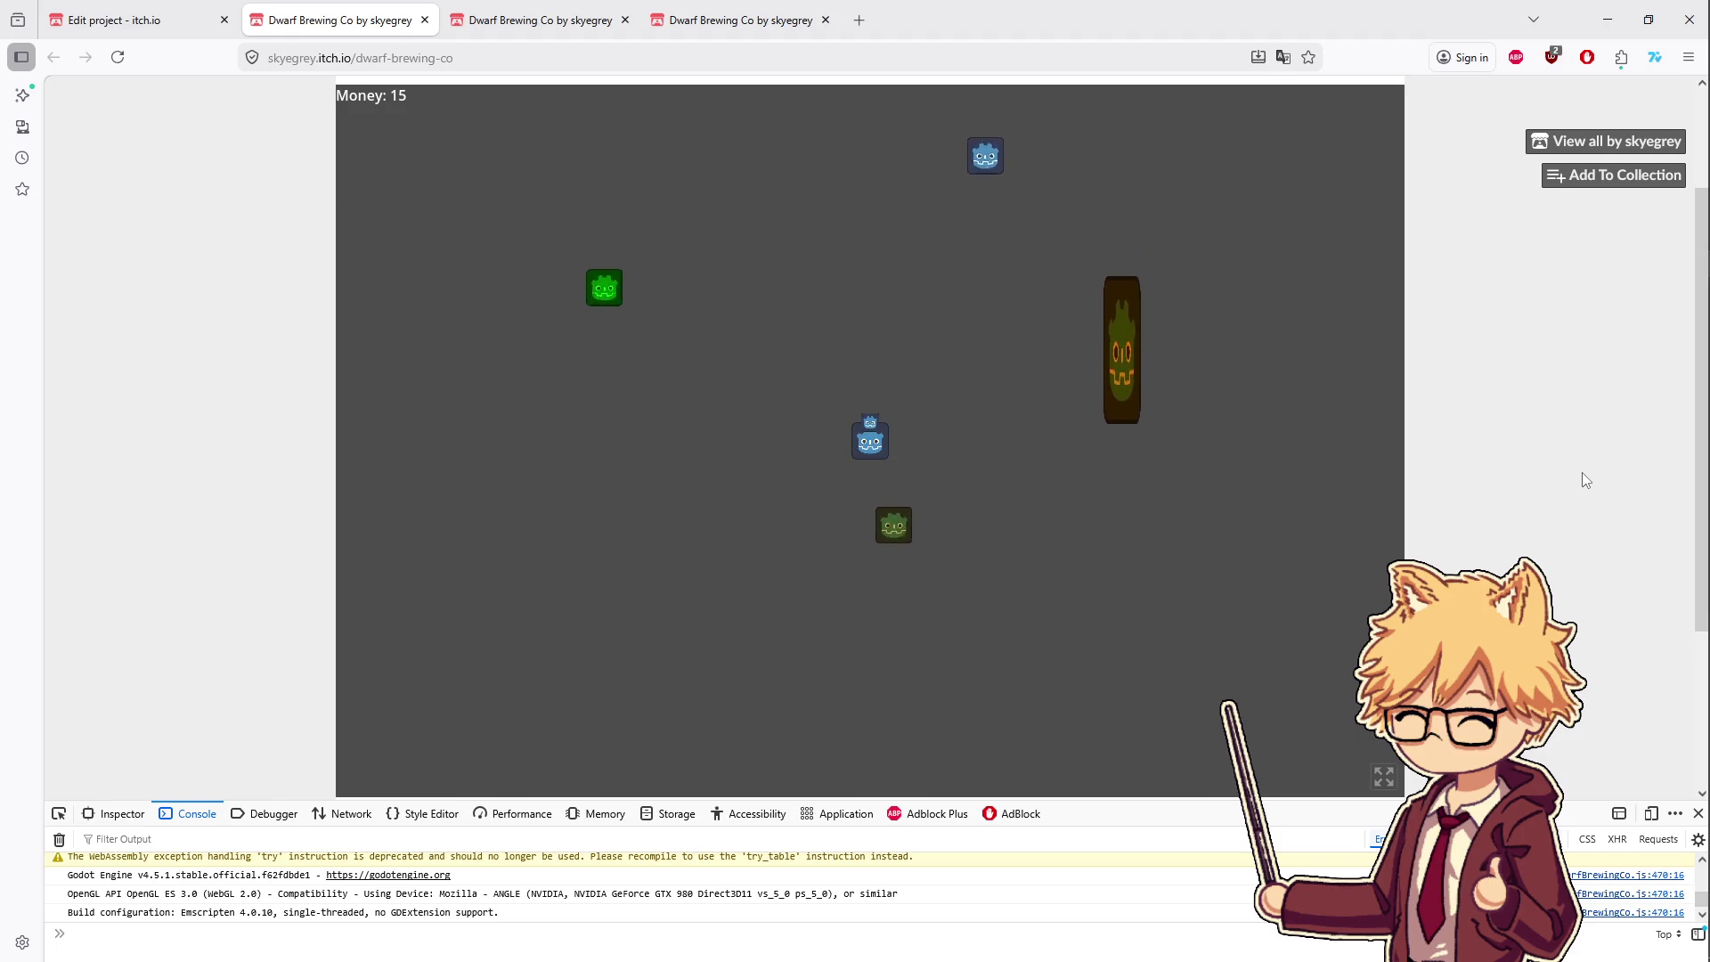
pyautogui.press('d')
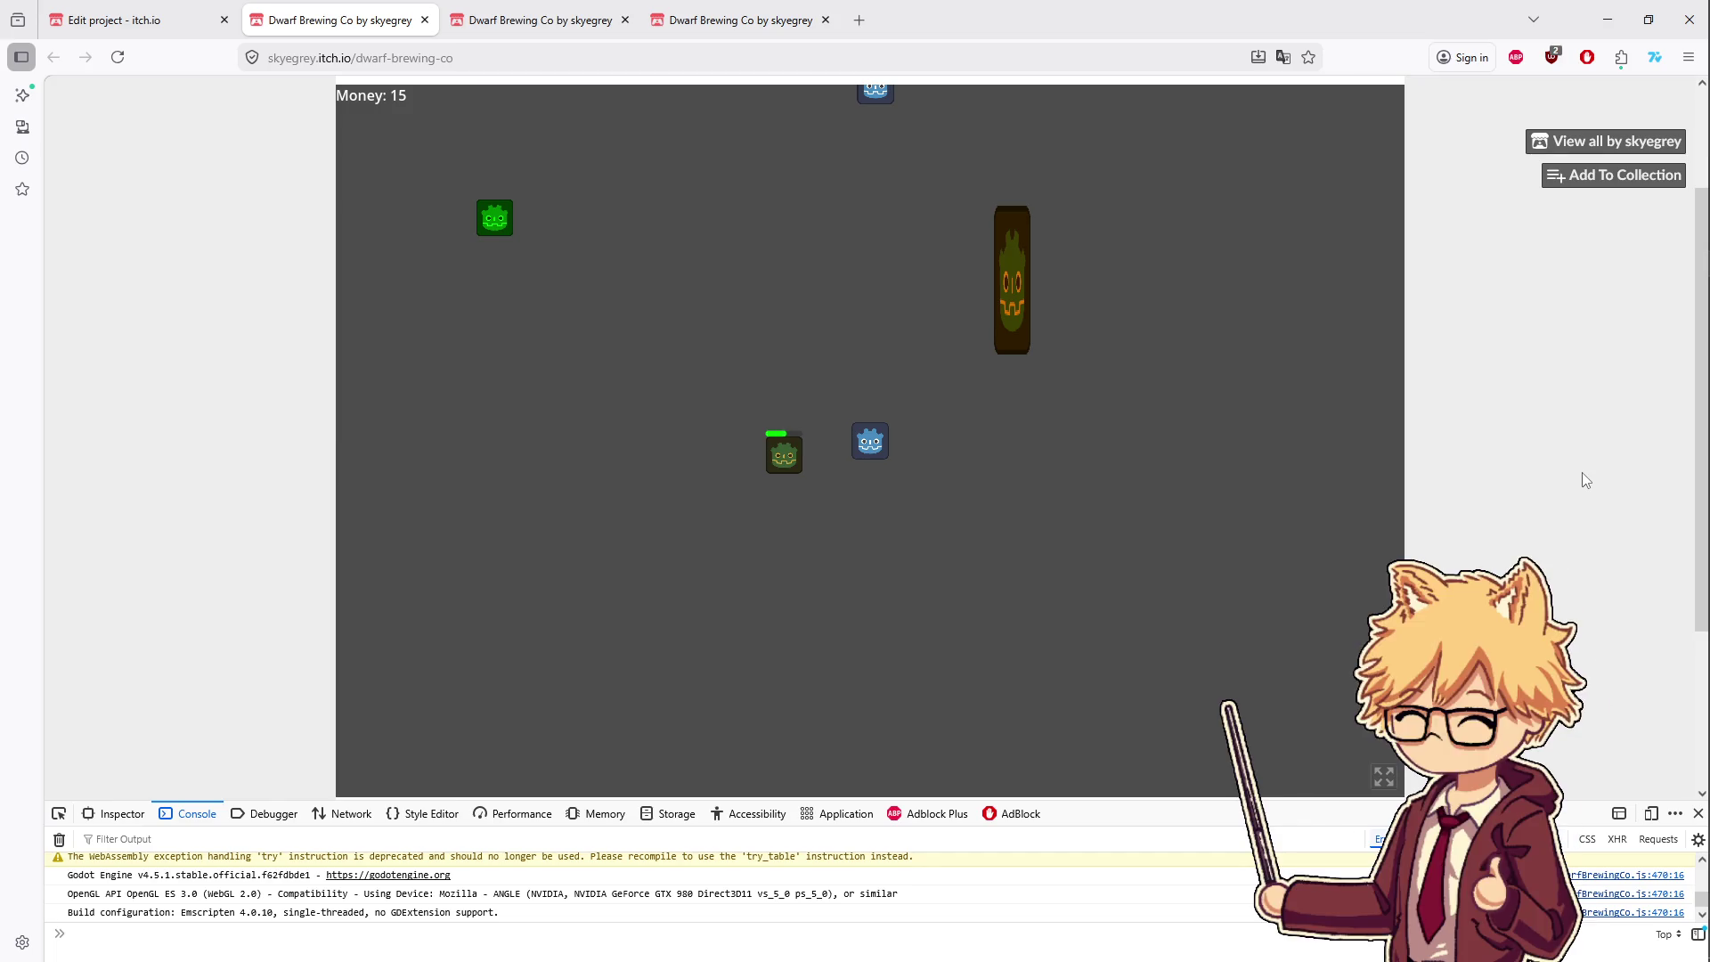
pyautogui.press('a')
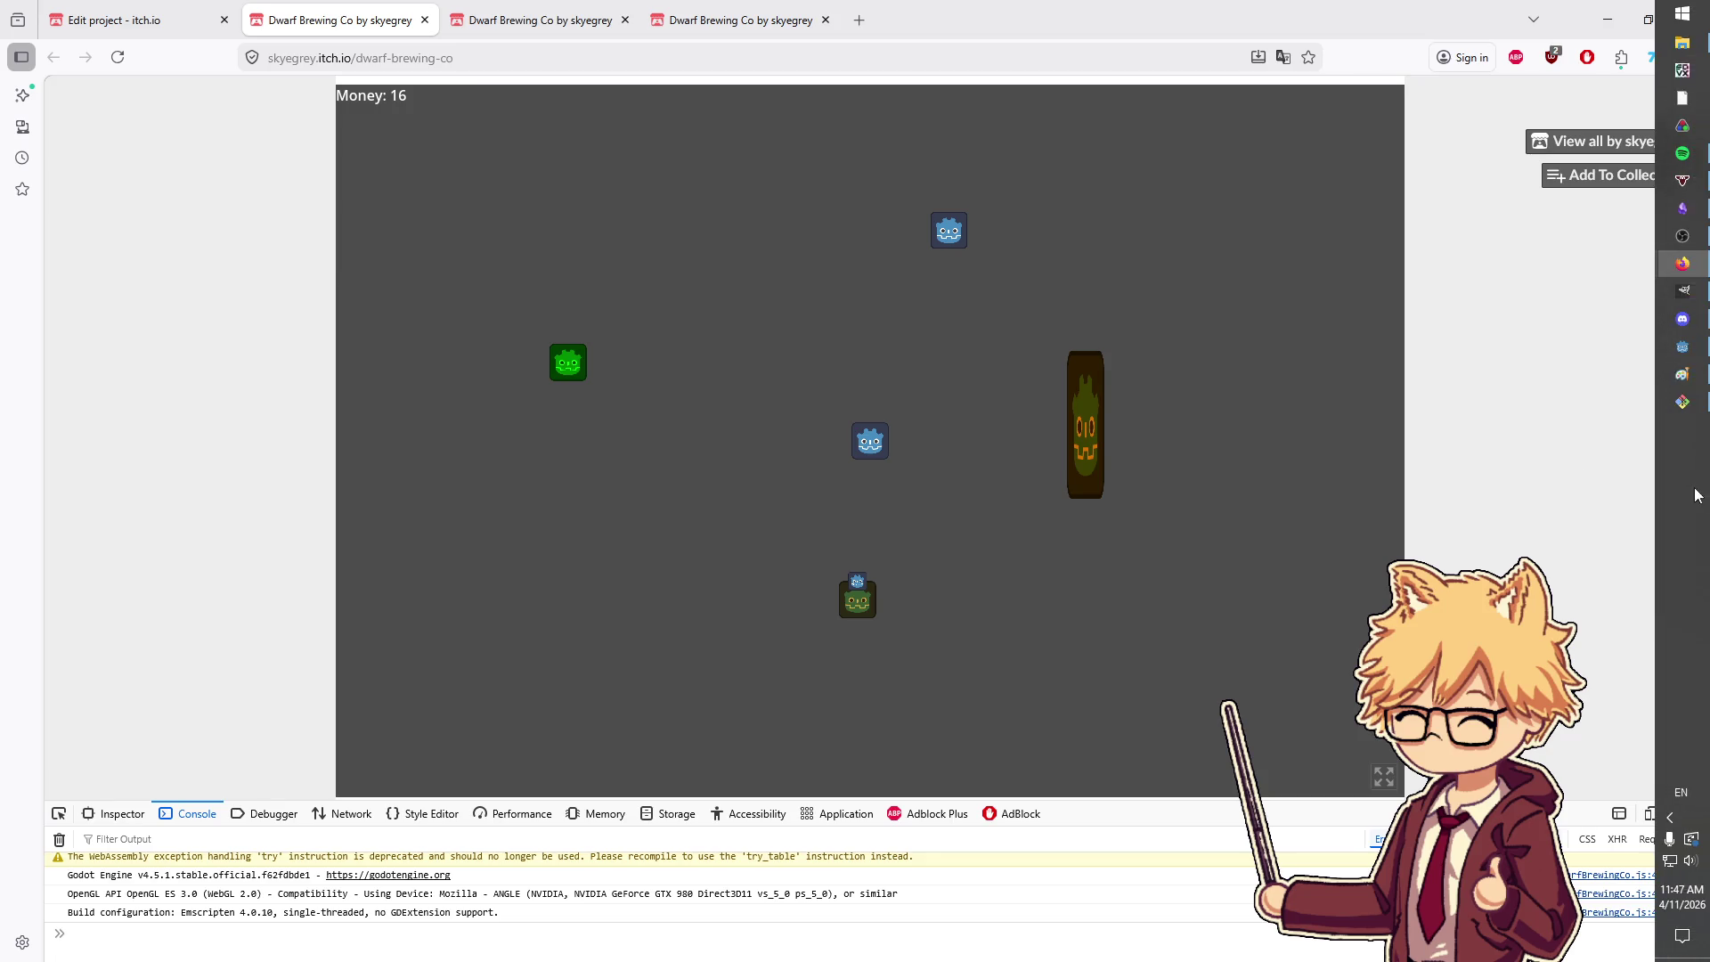
pyautogui.moveTo(1703, 490)
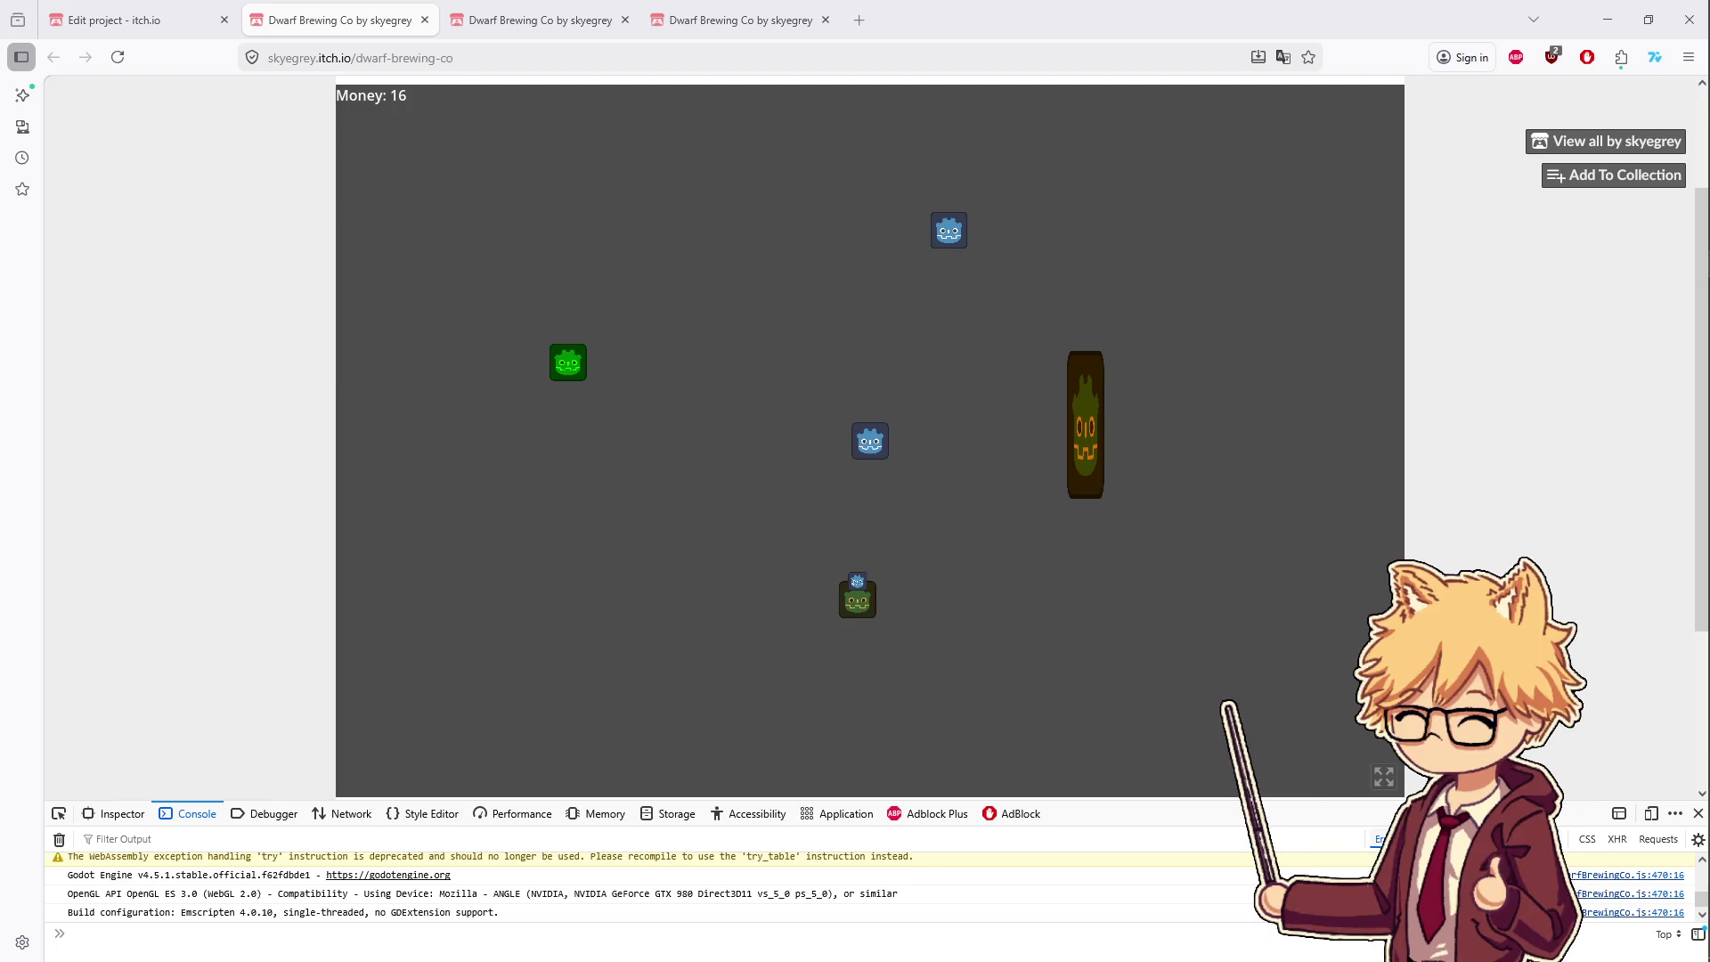
pyautogui.hotkey('alt', 'Tab')
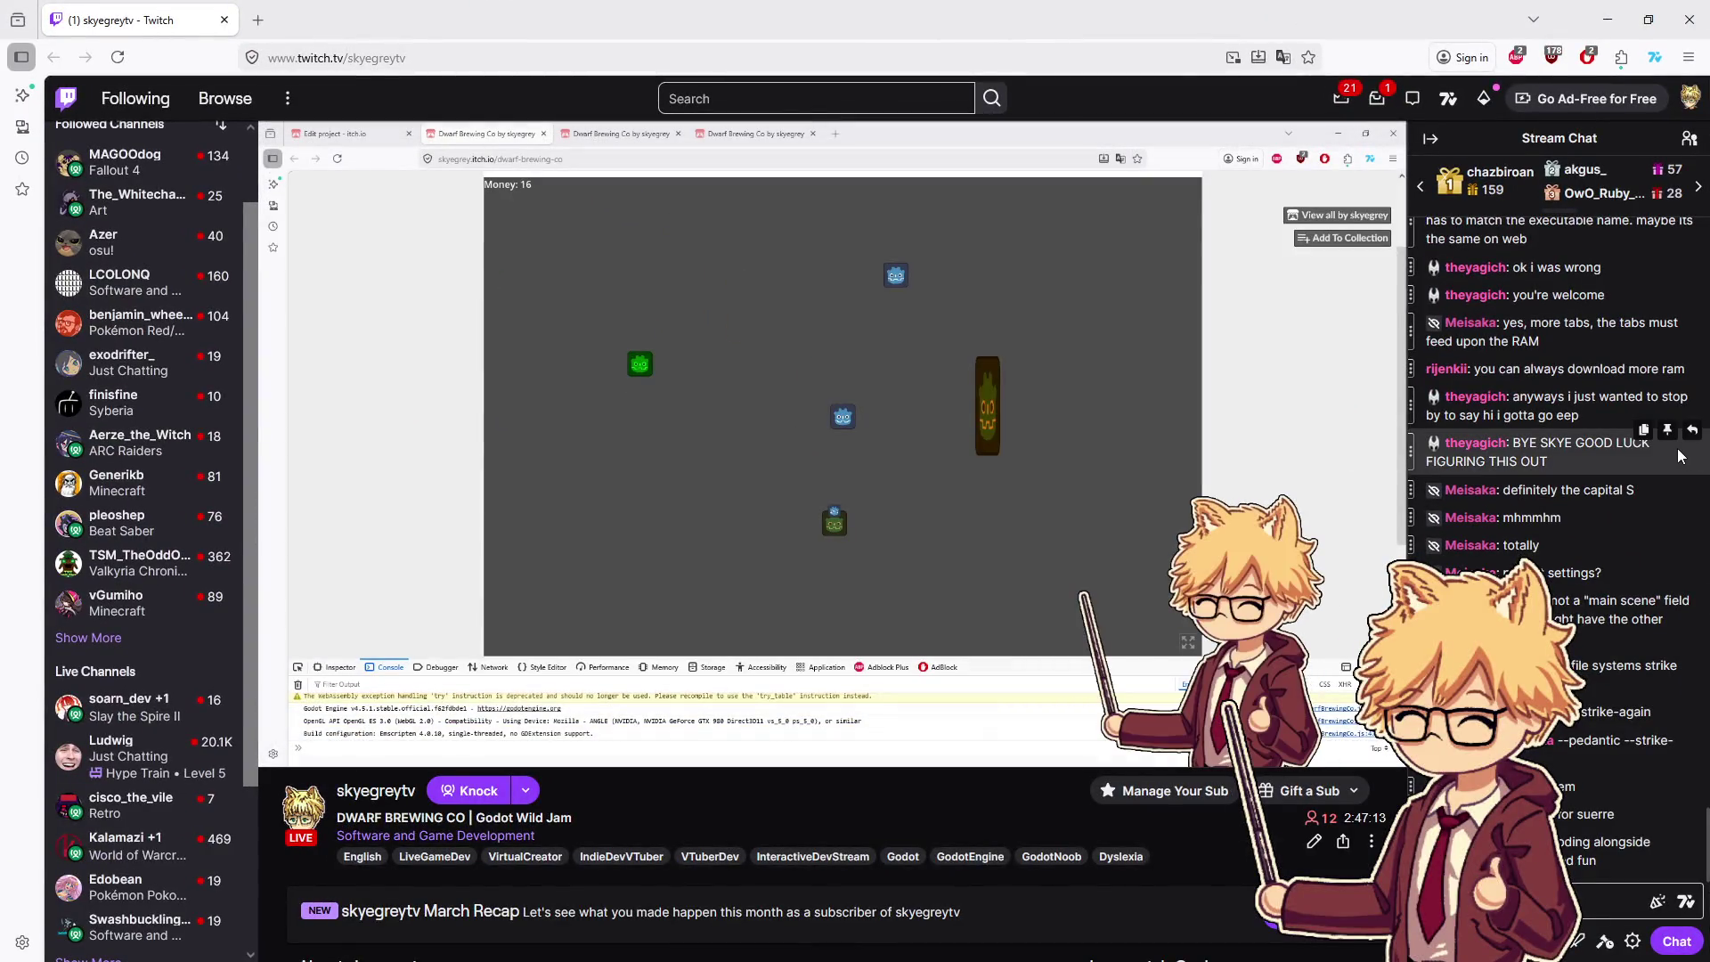
# - Save the playing song Rally Girl 2000 to the Lock tf in playlist in Spotify, then hide Spotify
pyautogui.hotkey('alt', 'Tab')
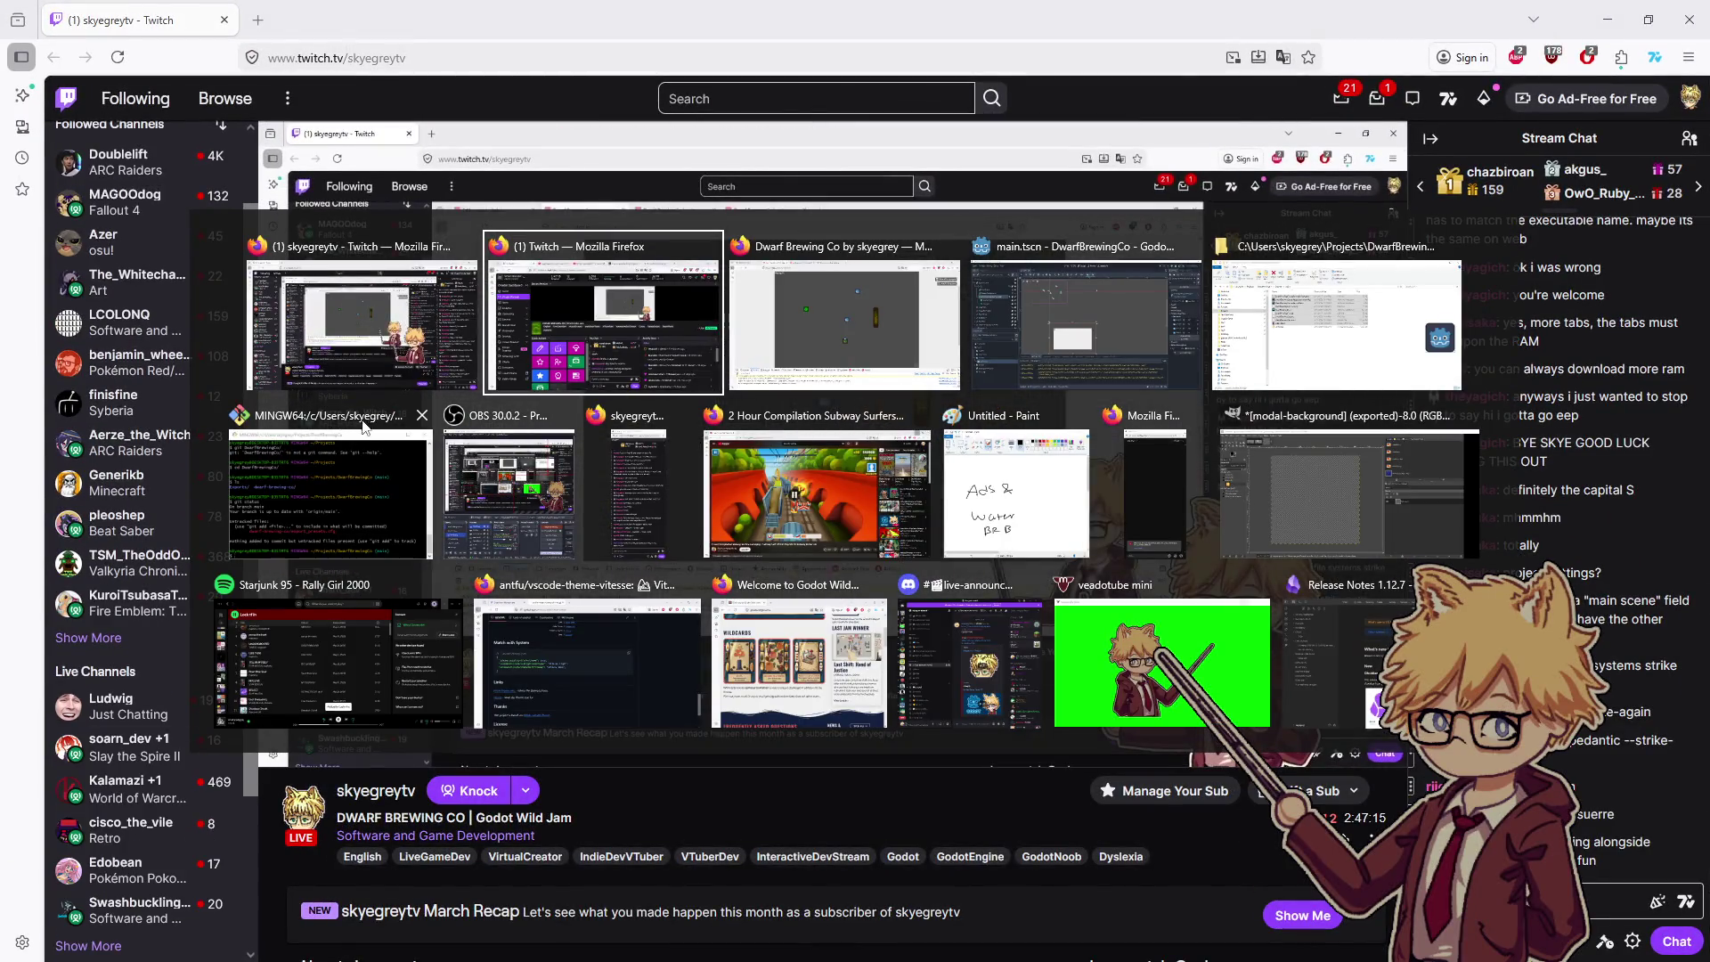
pyautogui.click(333, 622)
pyautogui.click(331, 704)
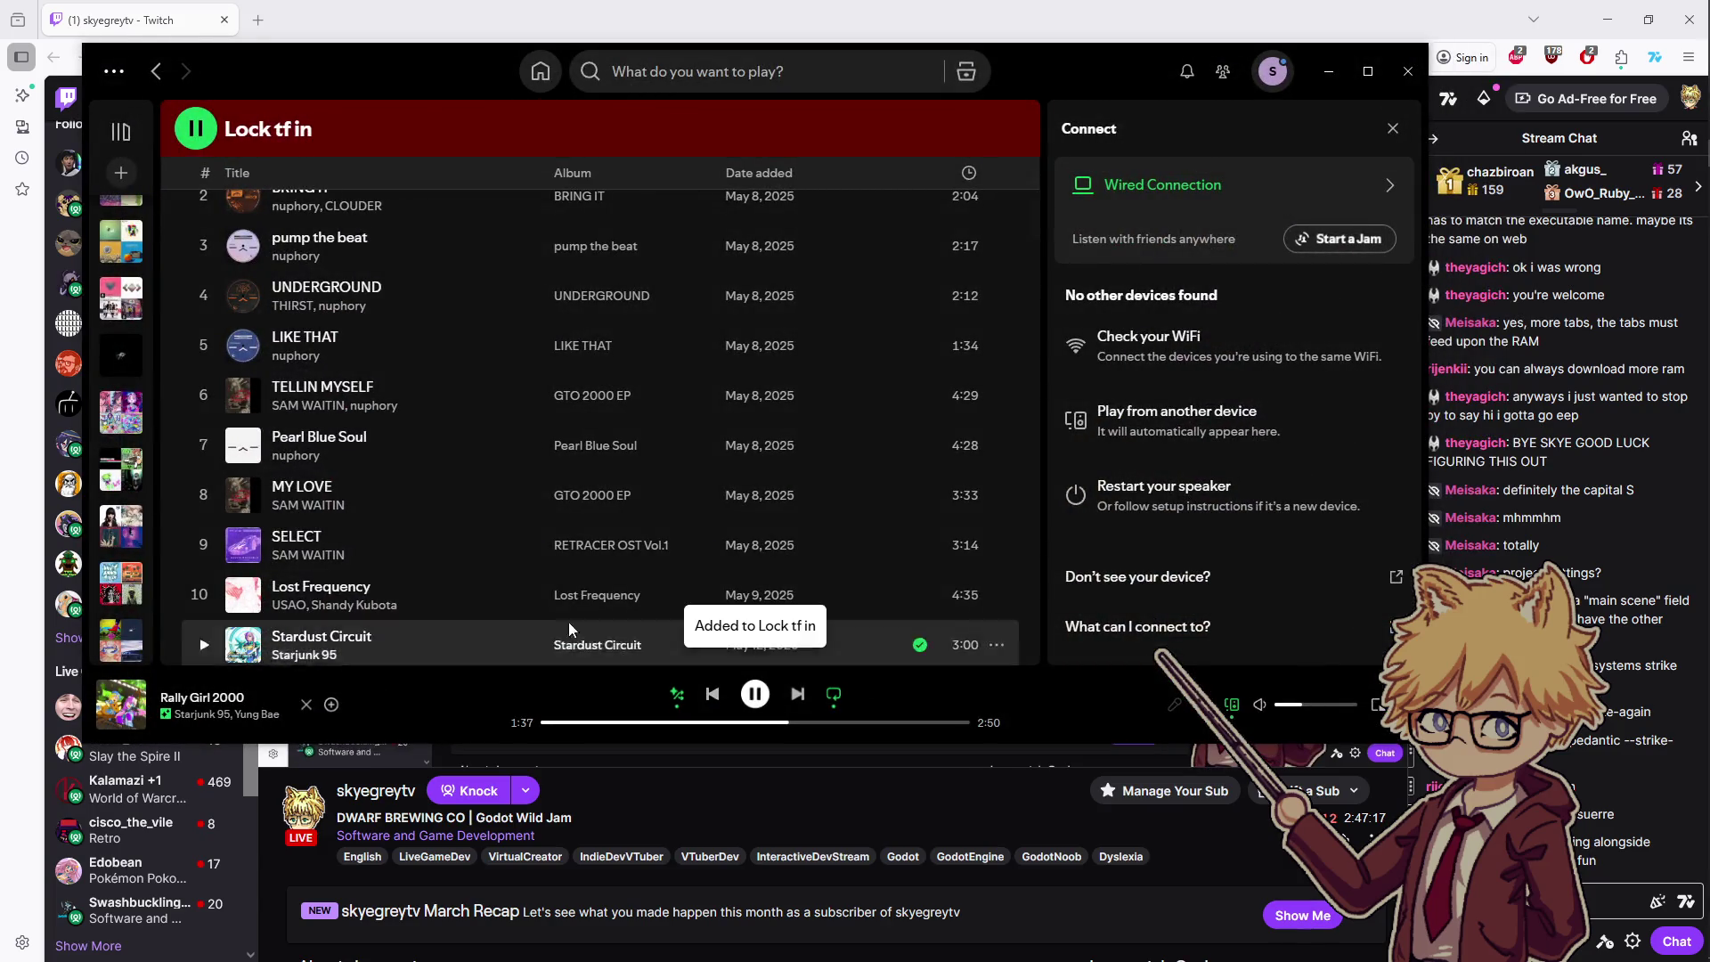
pyautogui.click(1325, 73)
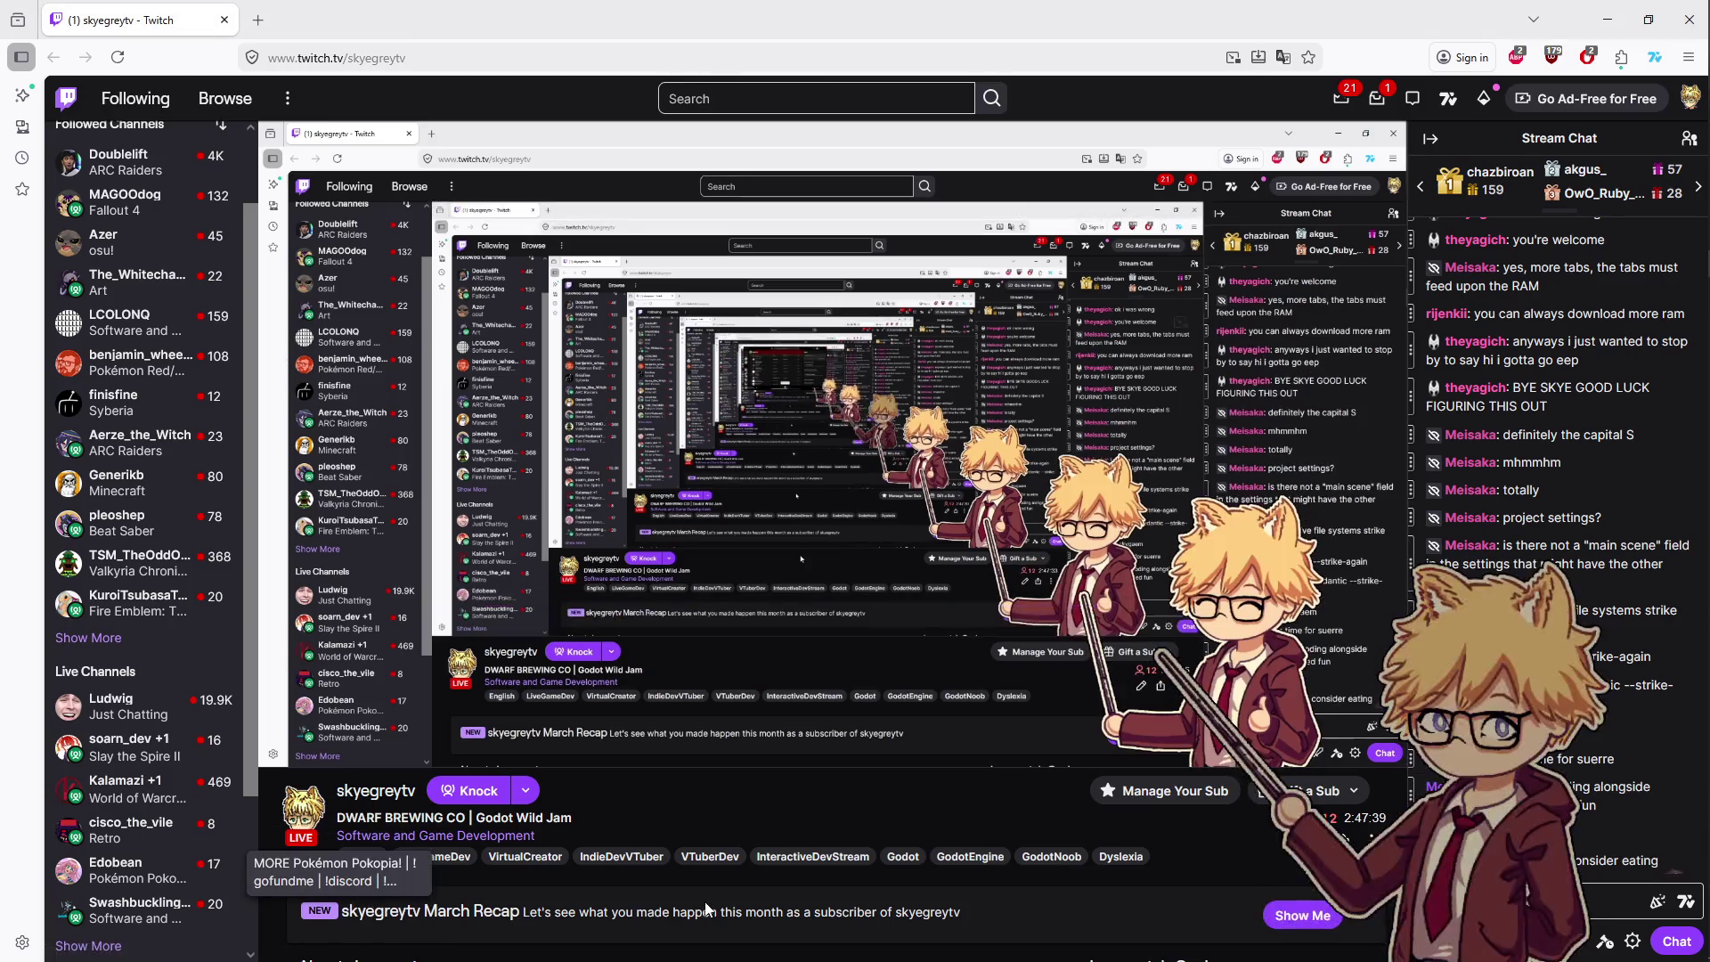
# - Browse the followed channels sidebar on the stream page to find The_Whitechapel for the raid
pyautogui.moveTo(674, 885); pyautogui.dragTo(680, 869)
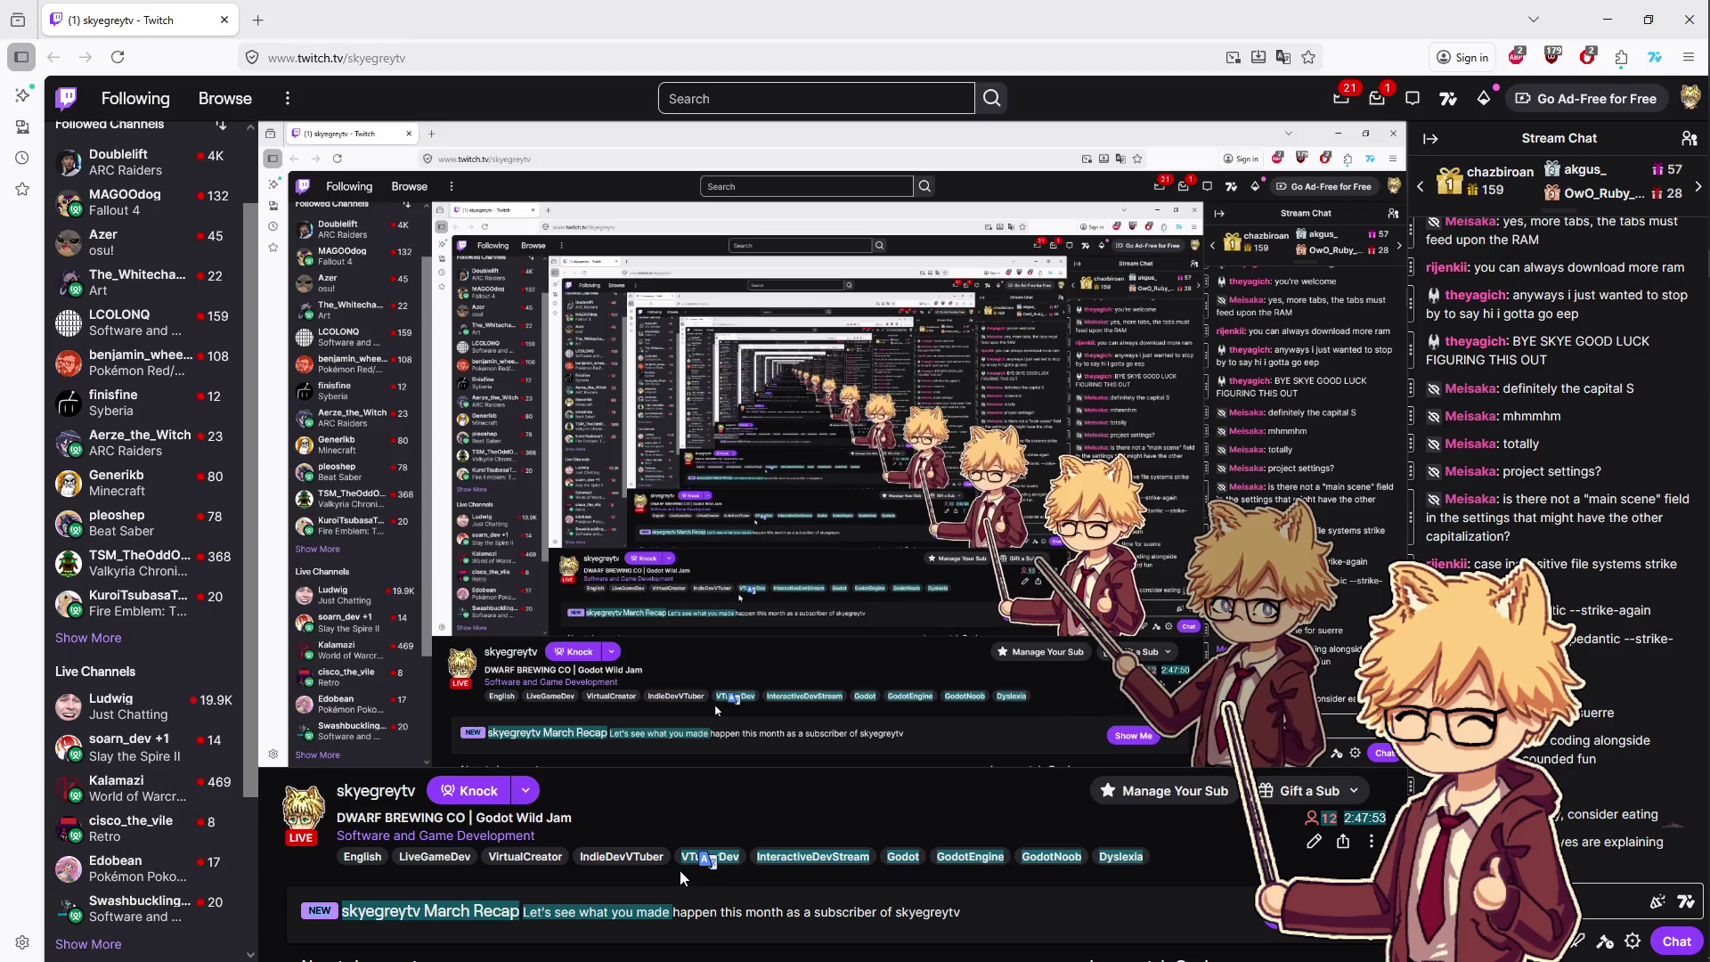
pyautogui.click(697, 805)
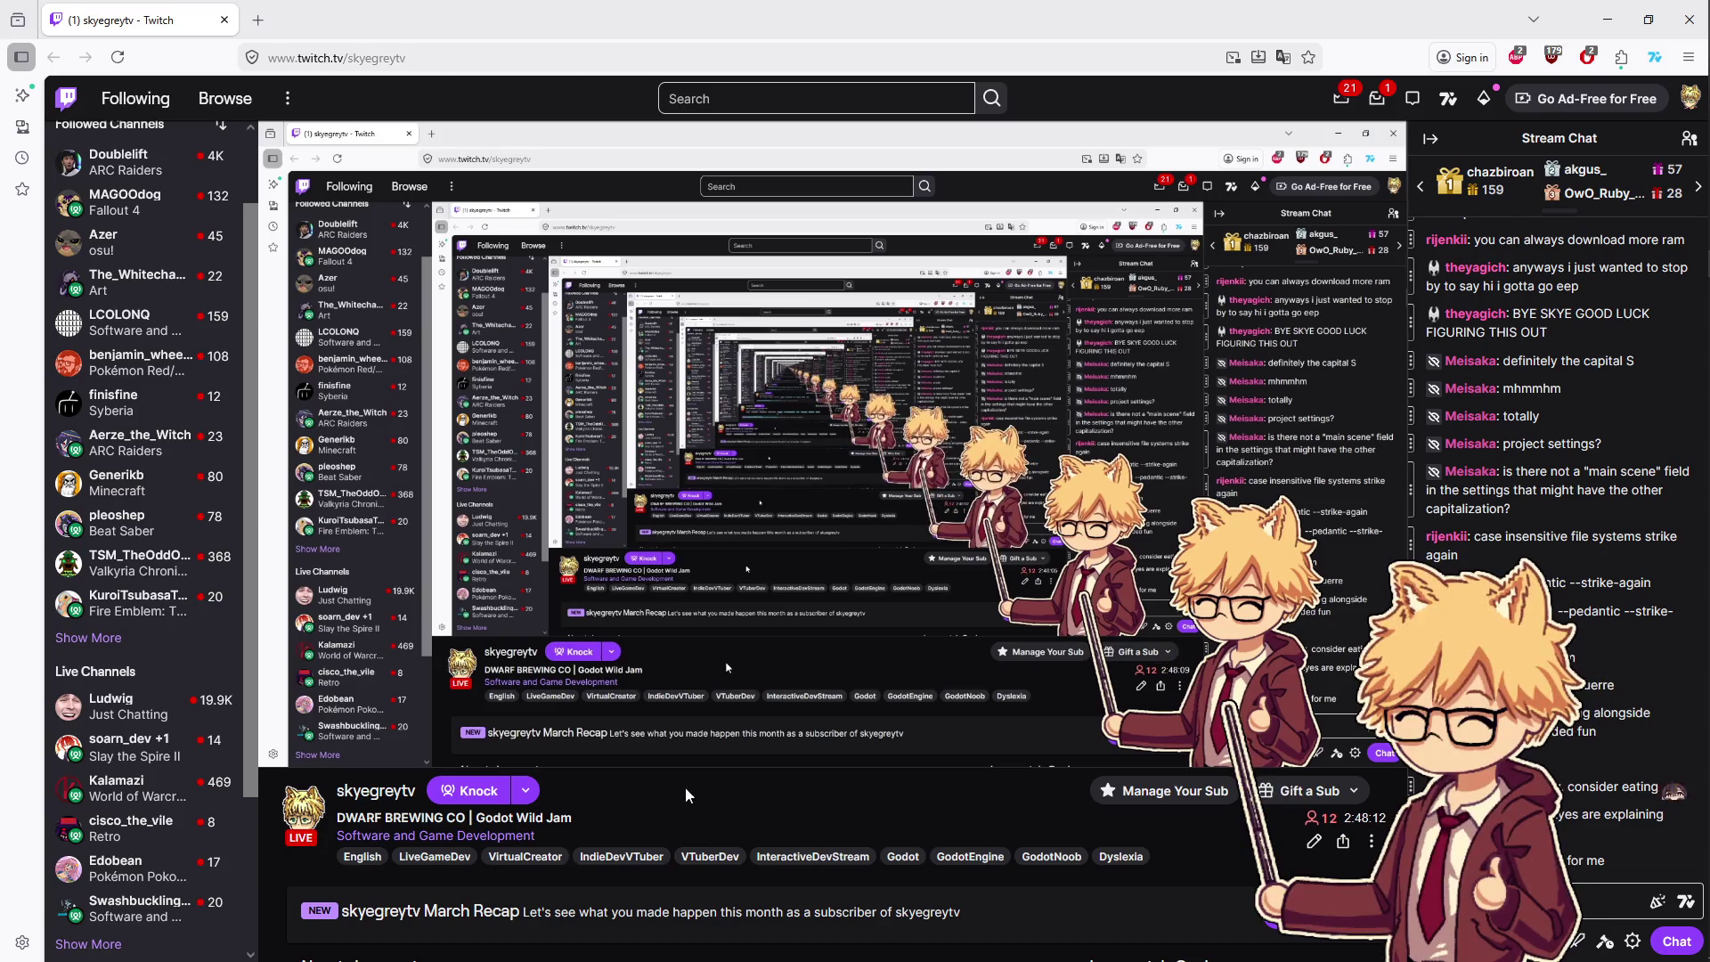
pyautogui.moveTo(447, 633)
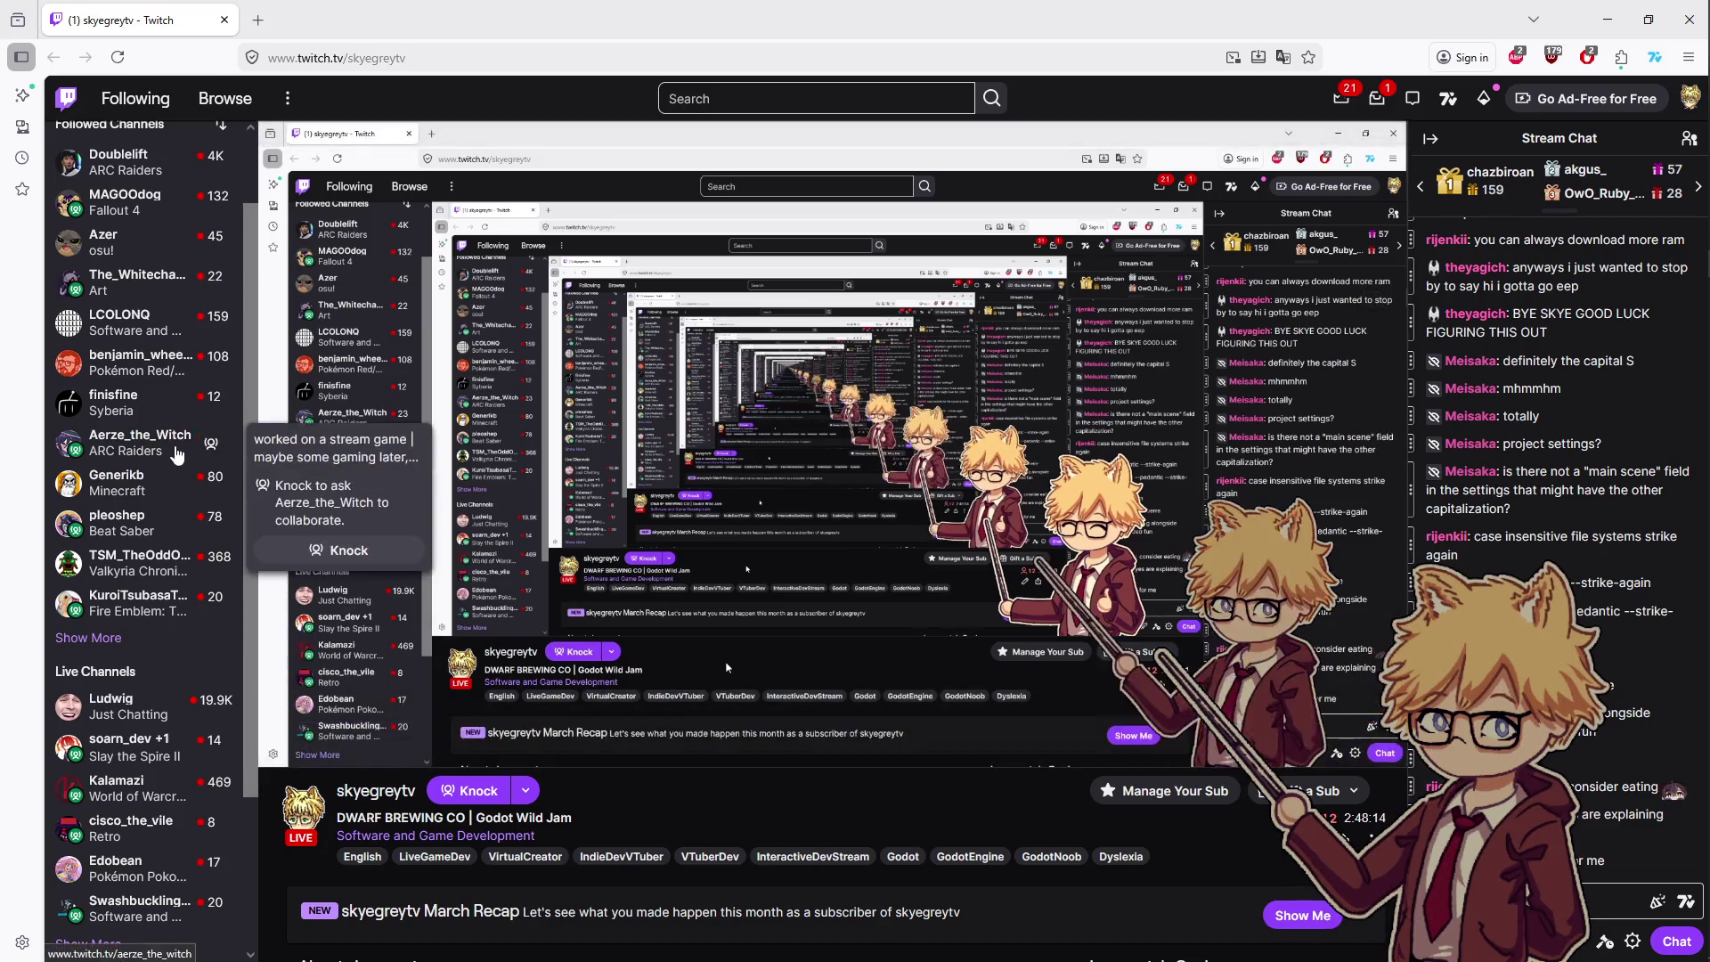
pyautogui.moveTo(156, 291)
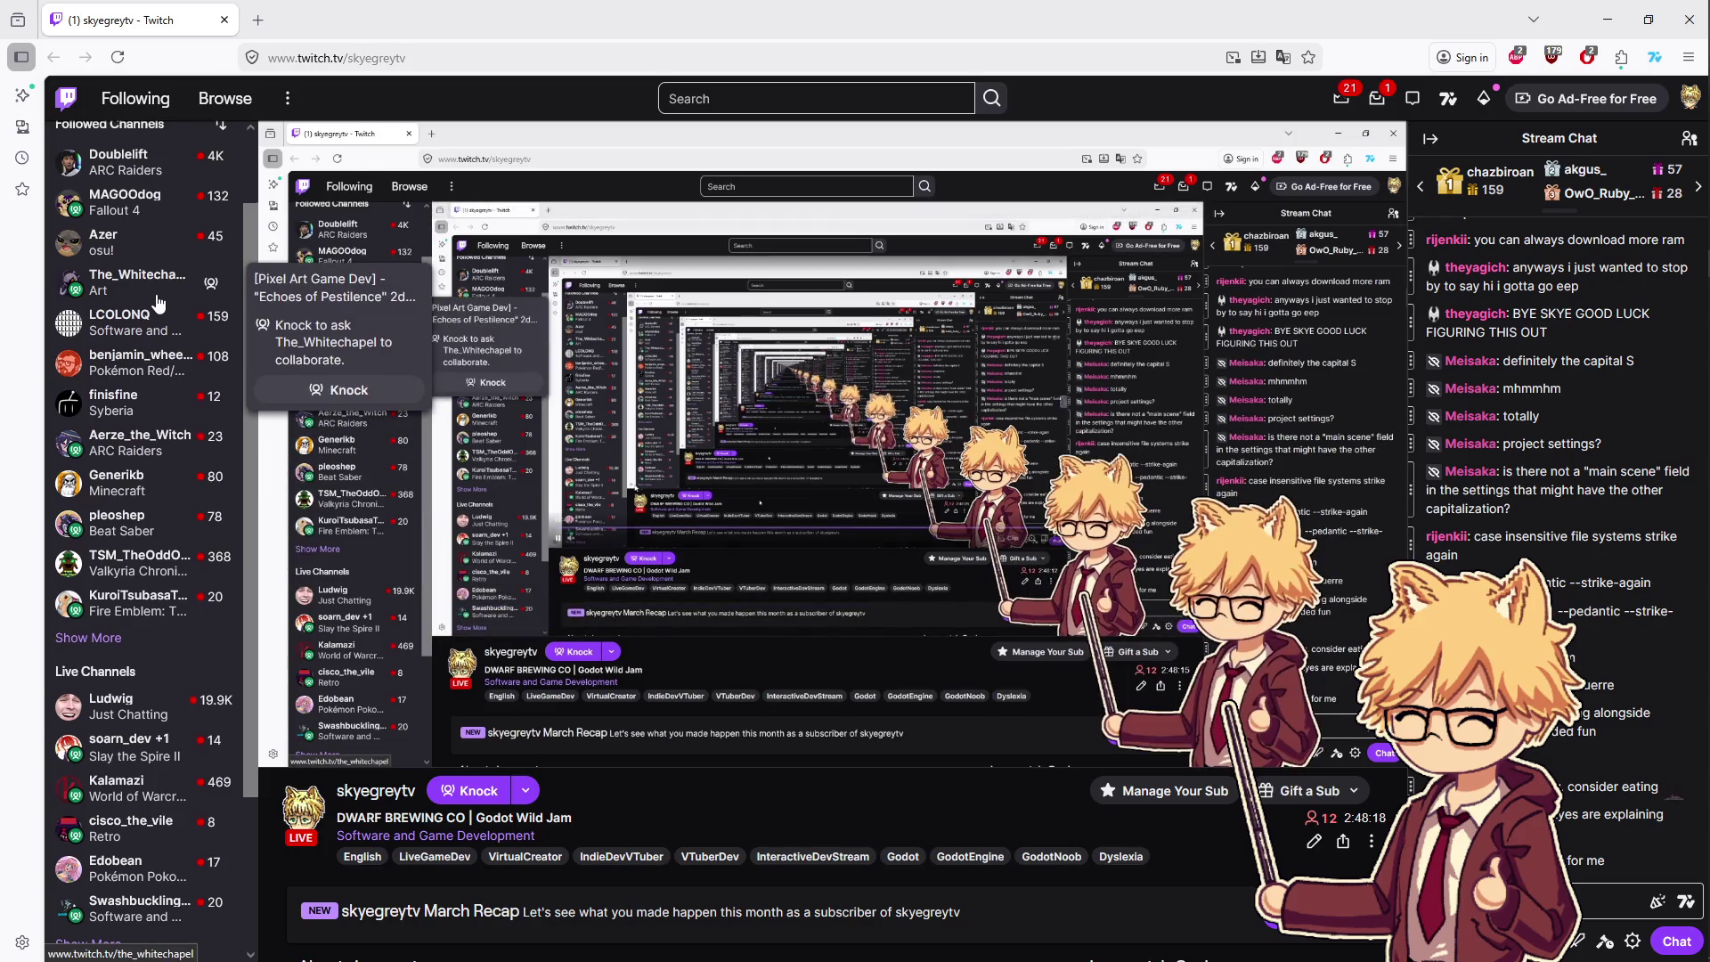
pyautogui.scroll(1, 142, 338)
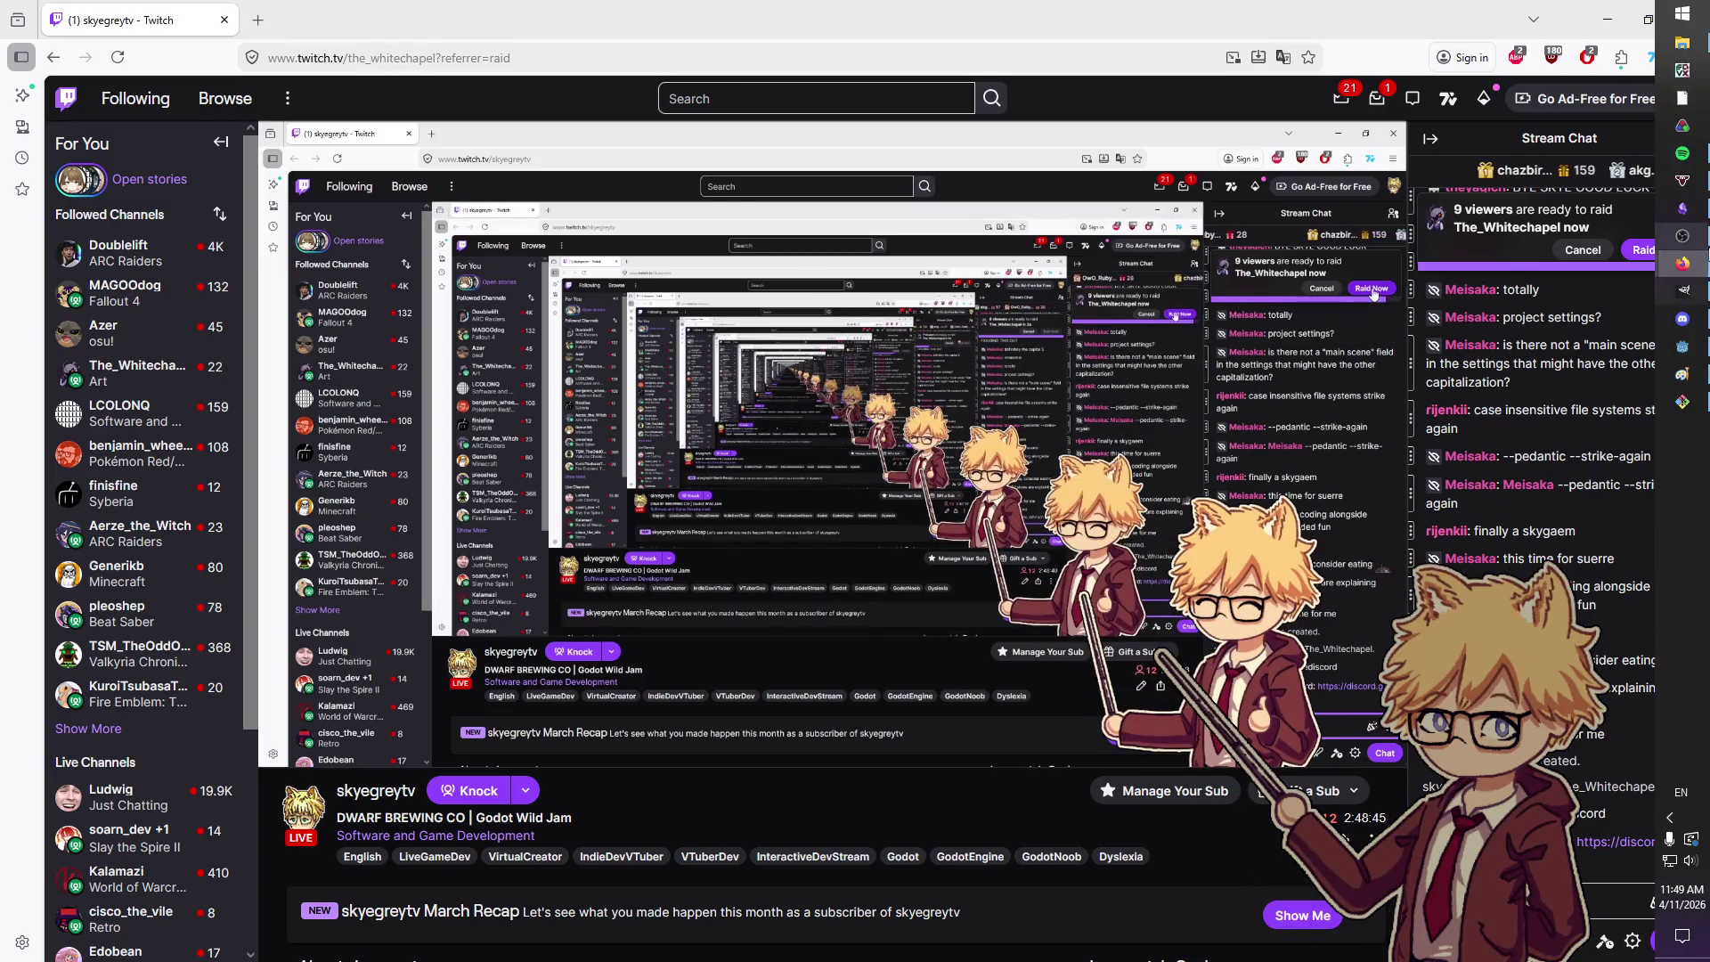
# - Raid The_Whitechapel, unmute its stream at 83% volume, and pause the Spotify music
pyautogui.click(1656, 251)
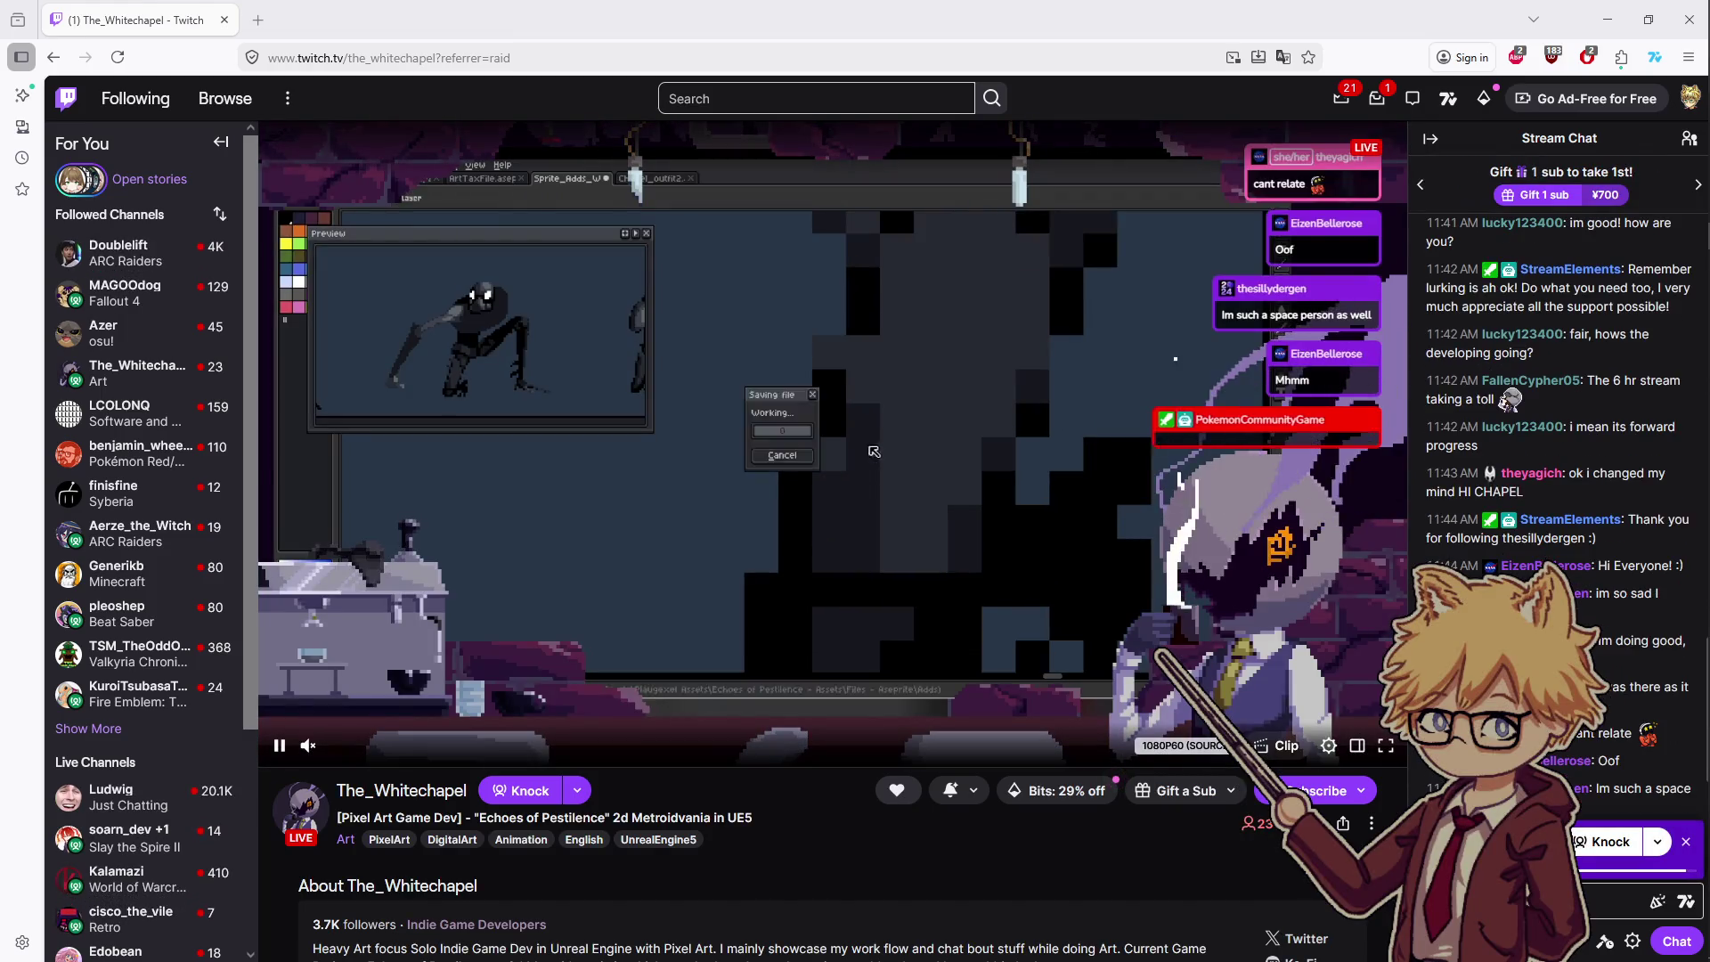
pyautogui.moveTo(330, 748); pyautogui.dragTo(397, 746)
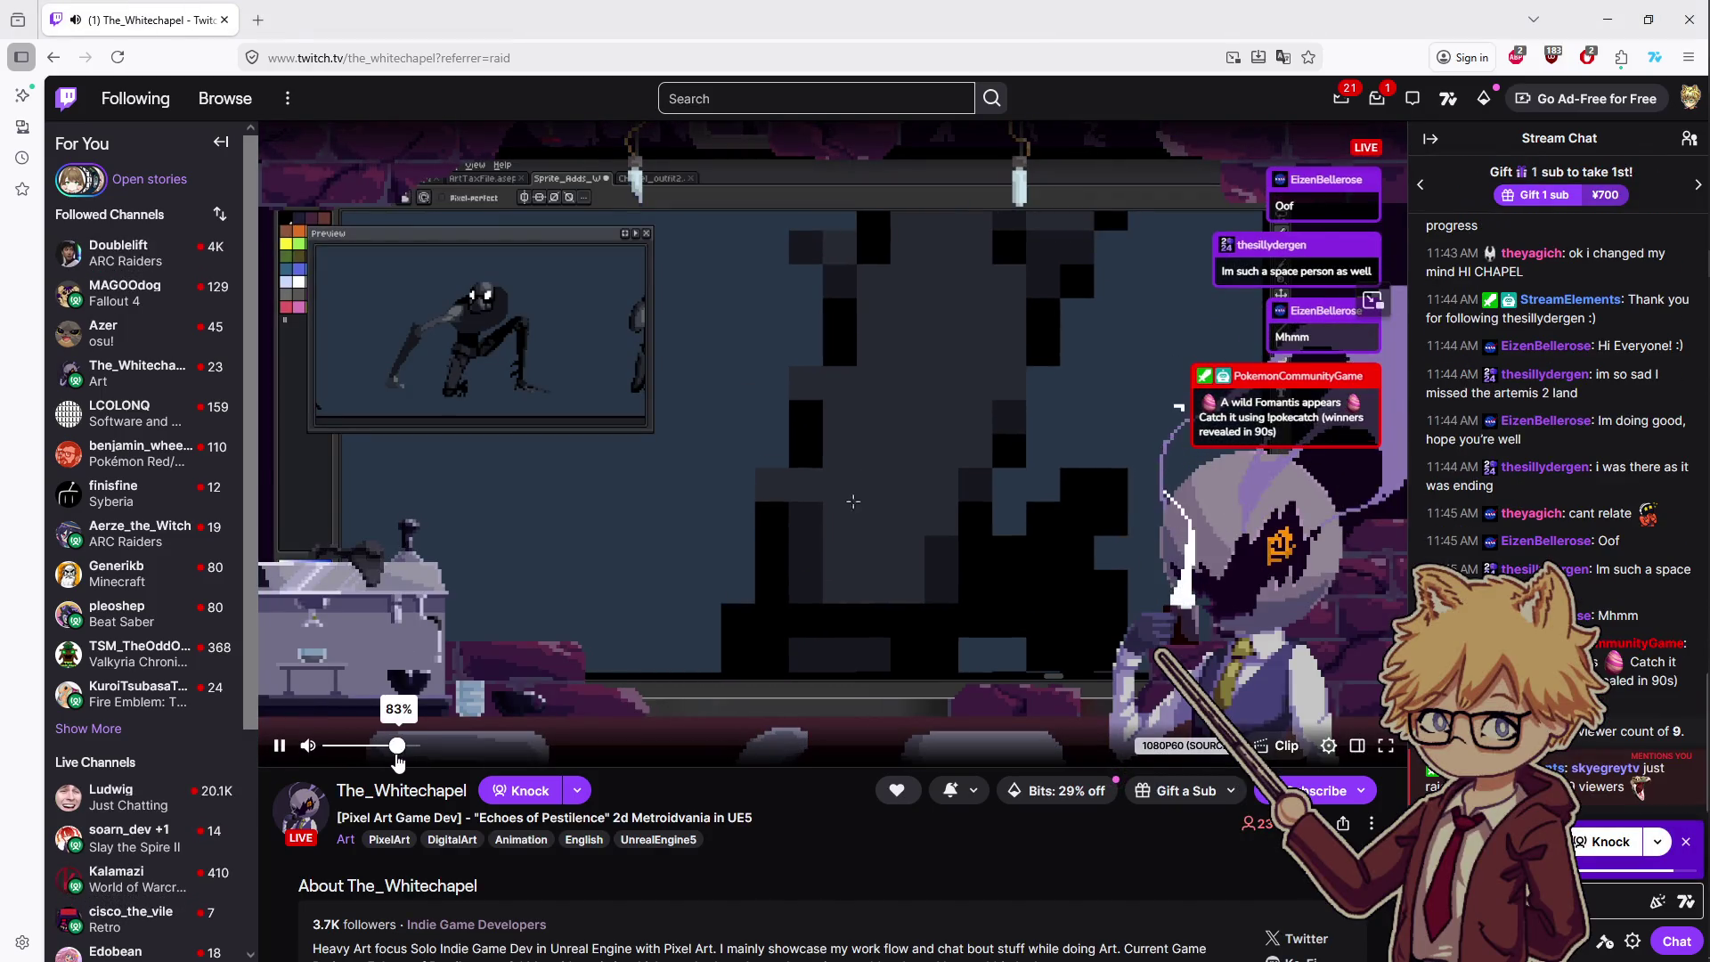
pyautogui.hotkey('alt', 'Tab')
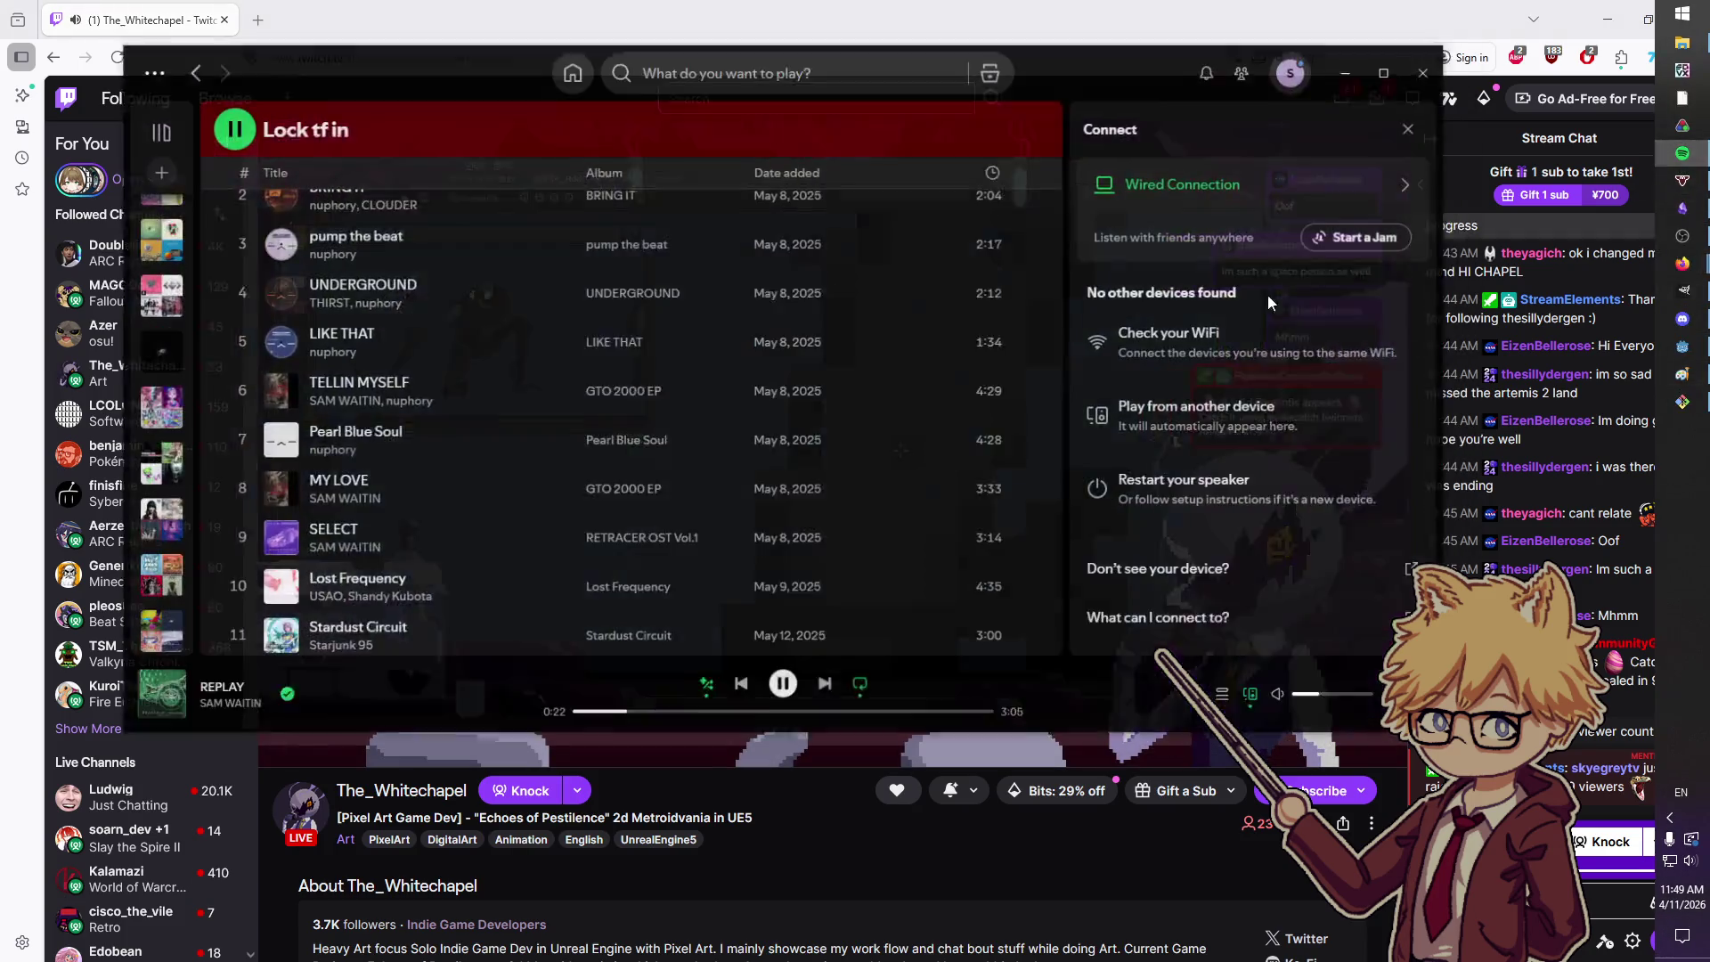
pyautogui.press('space')
pyautogui.click(1341, 72)
pyautogui.write('food th')
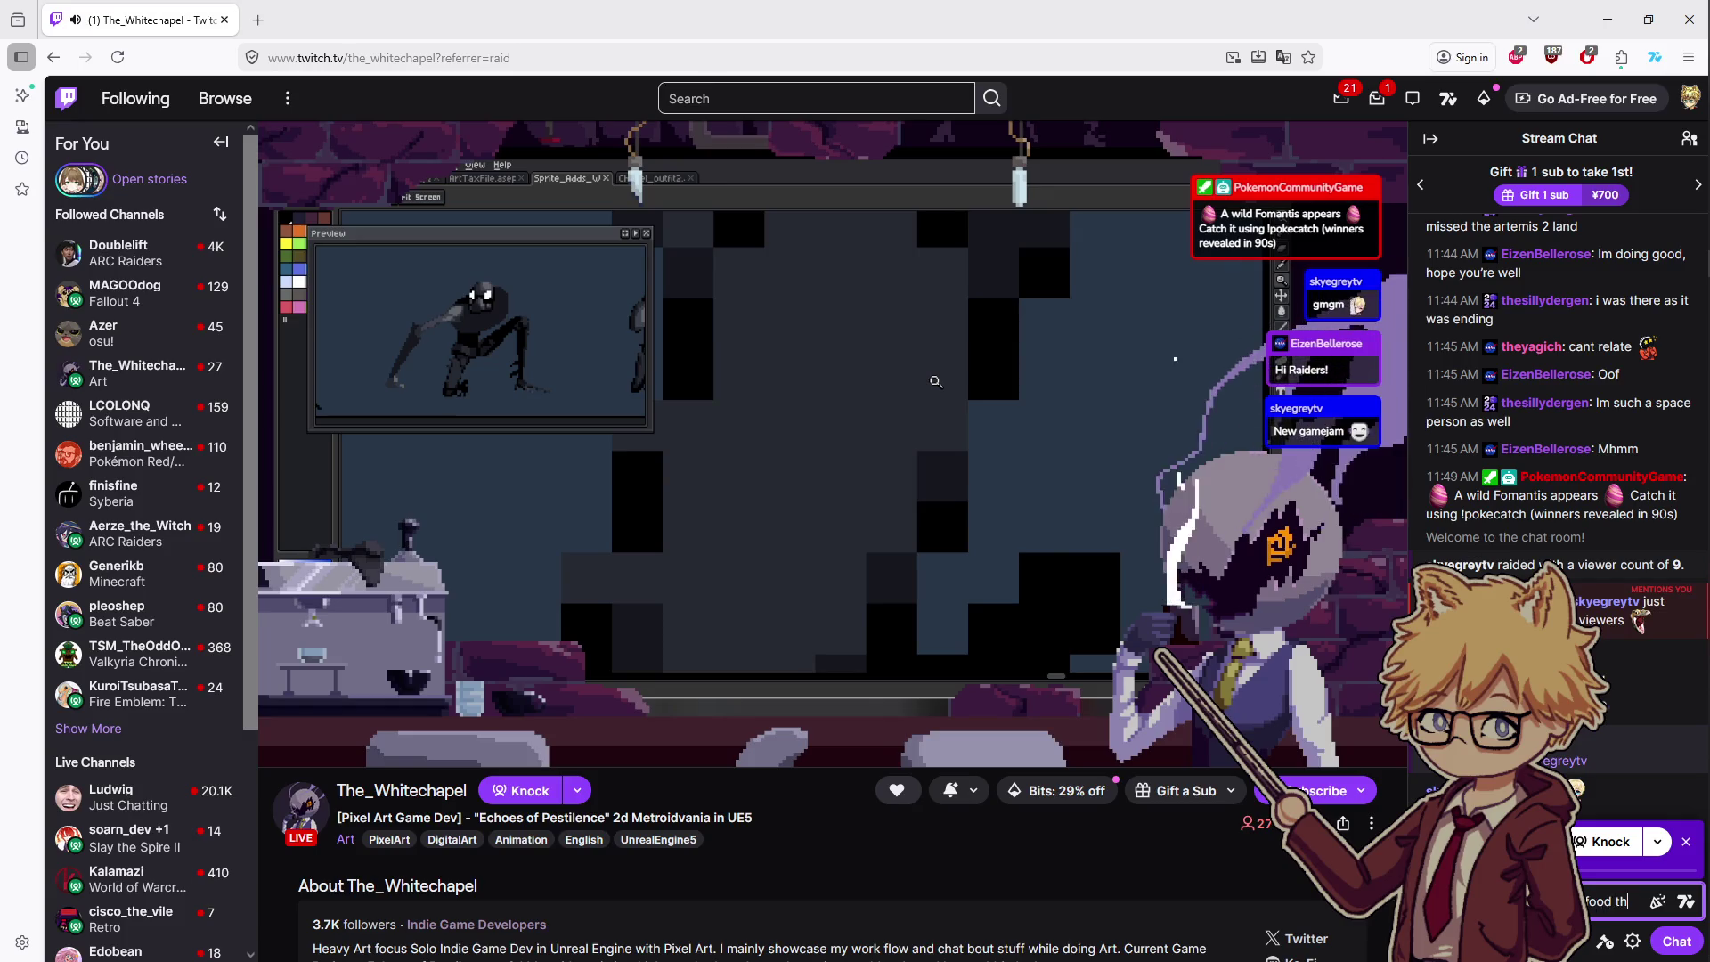
# - Finish the follow-up chat message ending 'run & get food tho' and send it
pyautogui.write('o')
pyautogui.press('Return')
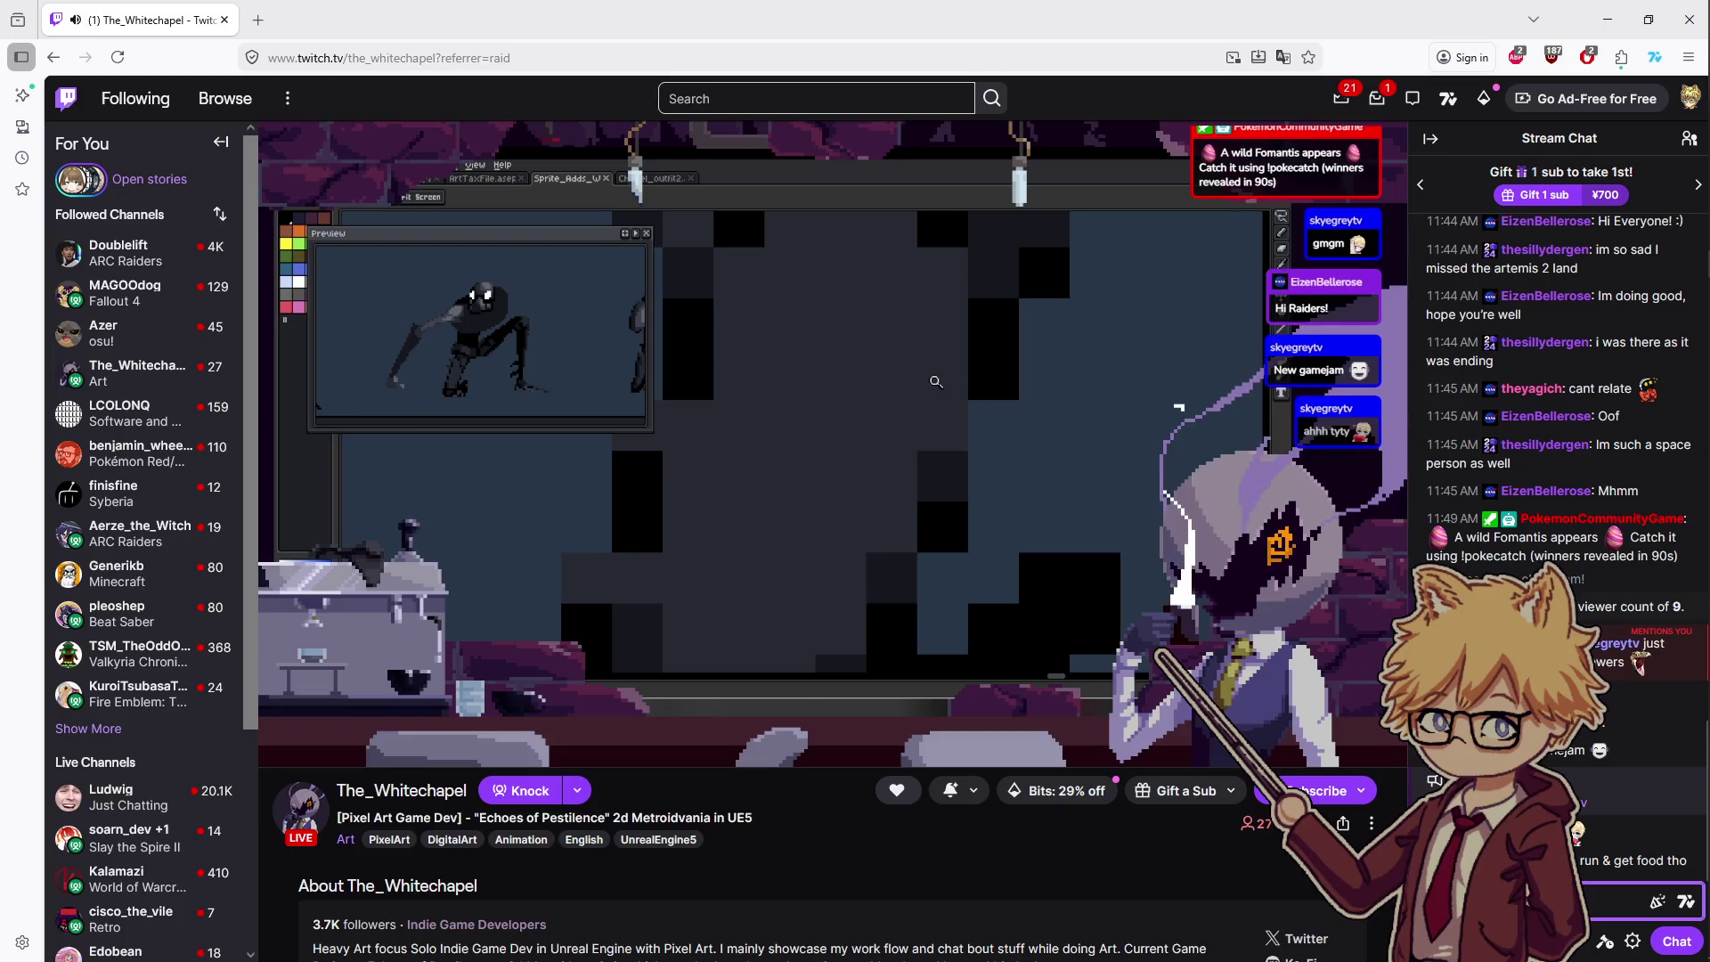